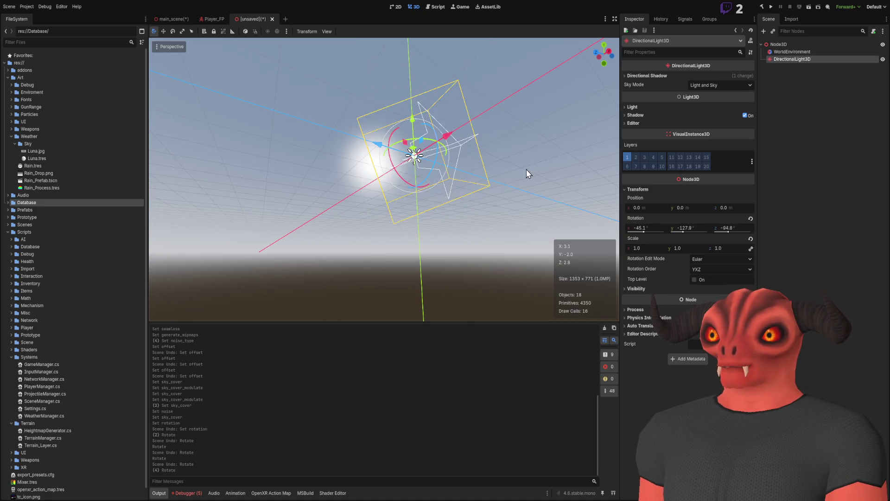
Step: Try a couple of sun directions with the rotation gizmo, undoing each one
{"action": "key", "text": "ctrl+z"}
{"action": "mouse_move", "coordinate": [442, 162]}
{"action": "left_mouse_down"}
{"action": "mouse_move", "coordinate": [428, 135]}
{"action": "mouse_move", "coordinate": [354, 129]}
{"action": "mouse_move", "coordinate": [403, 204]}
{"action": "left_mouse_up"}
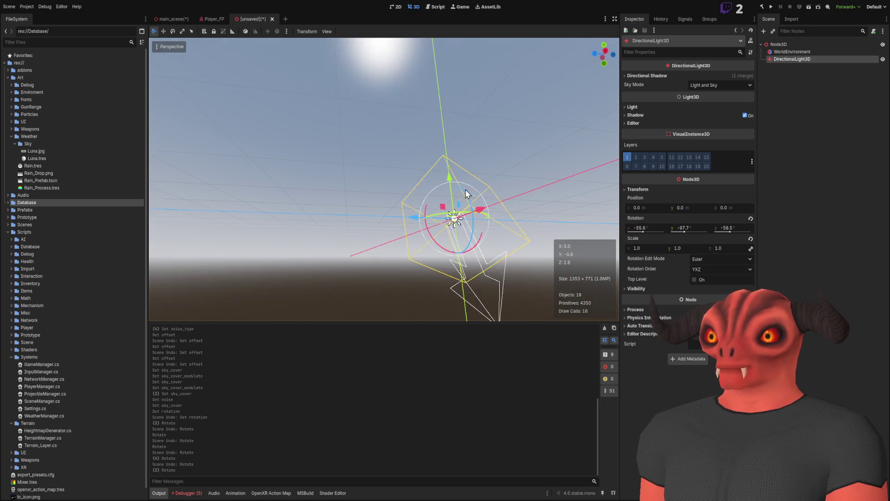
{"action": "key", "text": "ctrl+z"}
{"action": "mouse_move", "coordinate": [470, 201]}
{"action": "left_mouse_down"}
{"action": "mouse_move", "coordinate": [453, 215]}
{"action": "mouse_move", "coordinate": [458, 182]}
{"action": "mouse_move", "coordinate": [471, 245]}
{"action": "mouse_move", "coordinate": [438, 234]}
{"action": "mouse_move", "coordinate": [461, 186]}
{"action": "mouse_move", "coordinate": [487, 176]}
{"action": "mouse_move", "coordinate": [492, 204]}
{"action": "left_mouse_up"}
{"action": "key", "text": "ctrl+z"}
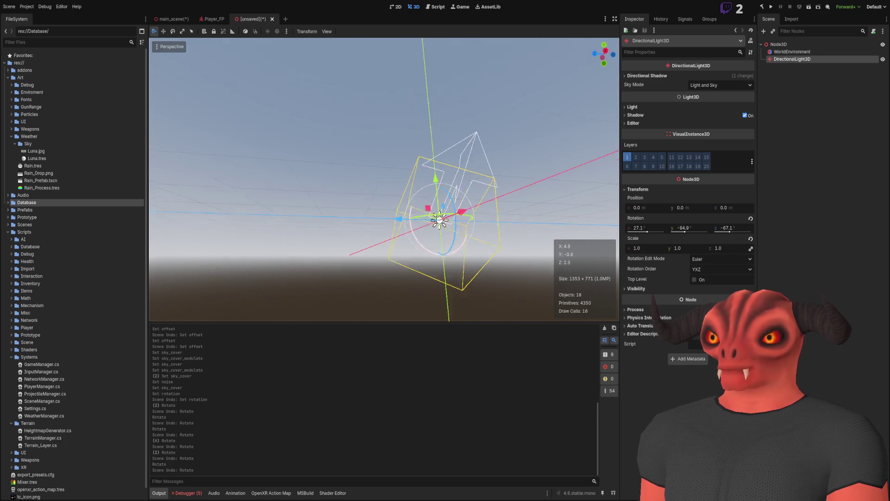
Step: Reset the DirectionalLight3D's rotation to 0° X, 0° Y and 0° Z in the Inspector
{"action": "scroll", "coordinate": [388, 163], "scroll_direction": "up", "scroll_amount": 5}
{"action": "double_click", "coordinate": [640, 228]}
{"action": "type", "text": "0"}
{"action": "key", "text": "Tab"}
{"action": "type", "text": "0"}
{"action": "key", "text": "Return"}
{"action": "left_click", "coordinate": [730, 230]}
{"action": "type", "text": "0"}
{"action": "key", "text": "Return"}
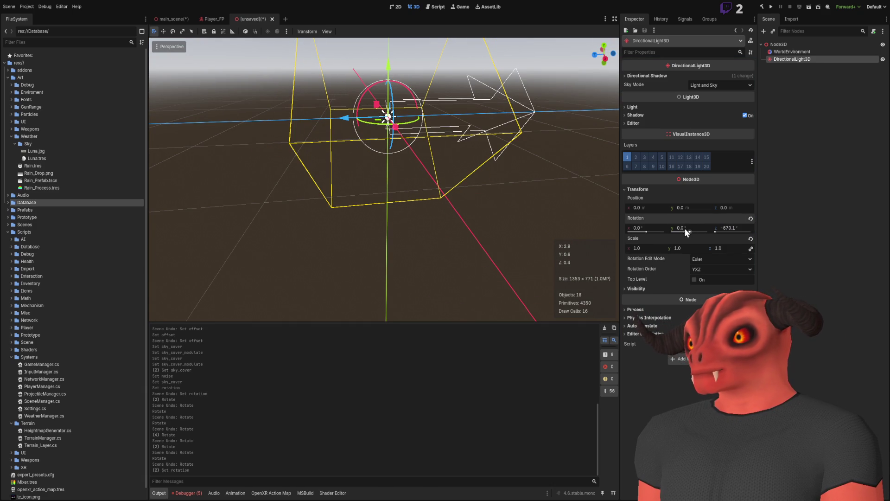
{"action": "double_click", "coordinate": [742, 227]}
{"action": "type", "text": "0"}
{"action": "key", "text": "Return"}
Step: Set the light's X rotation to -130°
{"action": "left_click_drag", "start_coordinate": [649, 231], "coordinate": [639, 236]}
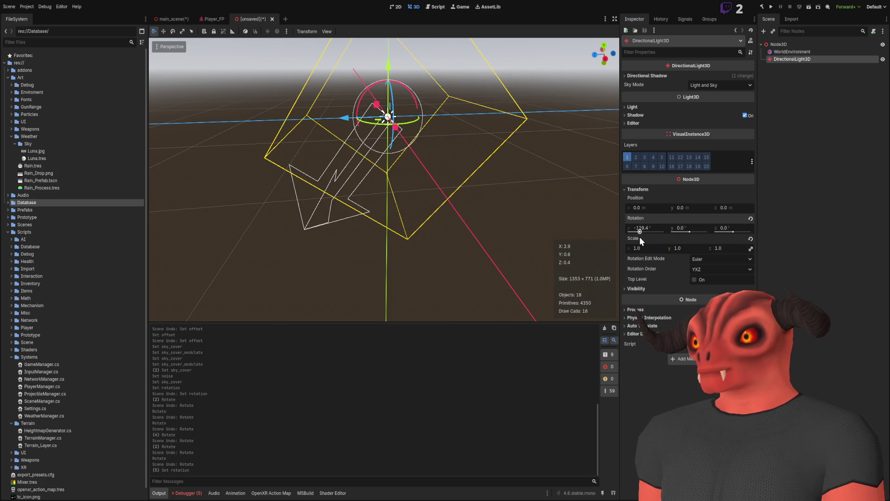
{"action": "left_click", "coordinate": [643, 229]}
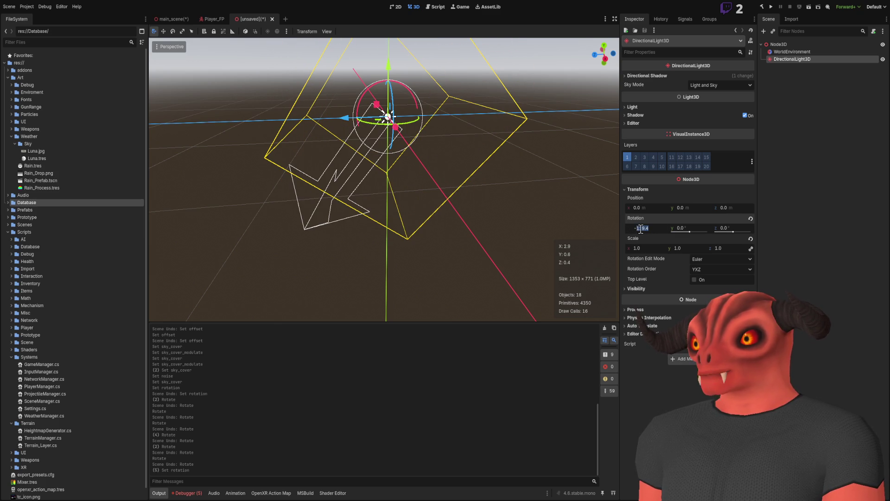
{"action": "type", "text": "-130"}
{"action": "key", "text": "Return"}
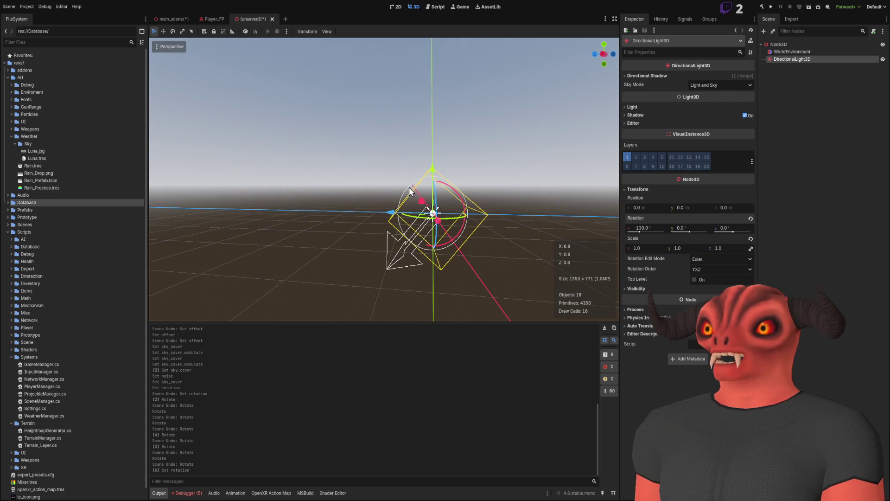
Step: Test further gizmo rotations of the light, undoing the trial tilts
{"action": "left_click_drag", "start_coordinate": [438, 199], "coordinate": [436, 240]}
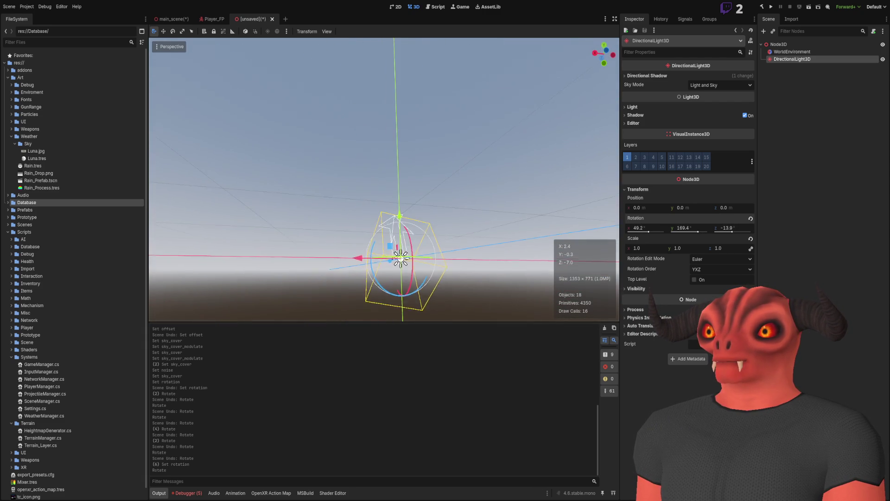
{"action": "key", "text": "ctrl+z"}
{"action": "mouse_move", "coordinate": [410, 214]}
{"action": "left_mouse_down"}
{"action": "mouse_move", "coordinate": [383, 244]}
{"action": "mouse_move", "coordinate": [392, 232]}
{"action": "mouse_move", "coordinate": [392, 253]}
{"action": "mouse_move", "coordinate": [394, 188]}
{"action": "mouse_move", "coordinate": [382, 195]}
{"action": "mouse_move", "coordinate": [383, 244]}
{"action": "mouse_move", "coordinate": [371, 195]}
{"action": "mouse_move", "coordinate": [361, 222]}
{"action": "mouse_move", "coordinate": [379, 212]}
{"action": "left_mouse_up"}
{"action": "key", "text": "ctrl+z"}
{"action": "mouse_move", "coordinate": [418, 253]}
{"action": "left_mouse_down"}
{"action": "mouse_move", "coordinate": [383, 258]}
{"action": "mouse_move", "coordinate": [405, 248]}
{"action": "mouse_move", "coordinate": [390, 222]}
{"action": "mouse_move", "coordinate": [330, 202]}
{"action": "mouse_move", "coordinate": [296, 249]}
{"action": "mouse_move", "coordinate": [367, 279]}
{"action": "mouse_move", "coordinate": [424, 273]}
{"action": "mouse_move", "coordinate": [441, 241]}
{"action": "mouse_move", "coordinate": [402, 191]}
{"action": "mouse_move", "coordinate": [344, 214]}
{"action": "mouse_move", "coordinate": [370, 282]}
{"action": "mouse_move", "coordinate": [439, 278]}
{"action": "mouse_move", "coordinate": [449, 216]}
{"action": "mouse_move", "coordinate": [358, 198]}
{"action": "mouse_move", "coordinate": [368, 258]}
{"action": "mouse_move", "coordinate": [449, 260]}
{"action": "mouse_move", "coordinate": [449, 212]}
{"action": "mouse_move", "coordinate": [380, 207]}
{"action": "mouse_move", "coordinate": [388, 248]}
{"action": "mouse_move", "coordinate": [444, 228]}
{"action": "mouse_move", "coordinate": [421, 197]}
{"action": "mouse_move", "coordinate": [443, 227]}
{"action": "left_mouse_up"}
Step: Enter 90°, then -90° as the light's X rotation
{"action": "left_click", "coordinate": [648, 225]}
{"action": "type", "text": "90"}
{"action": "key", "text": "Return"}
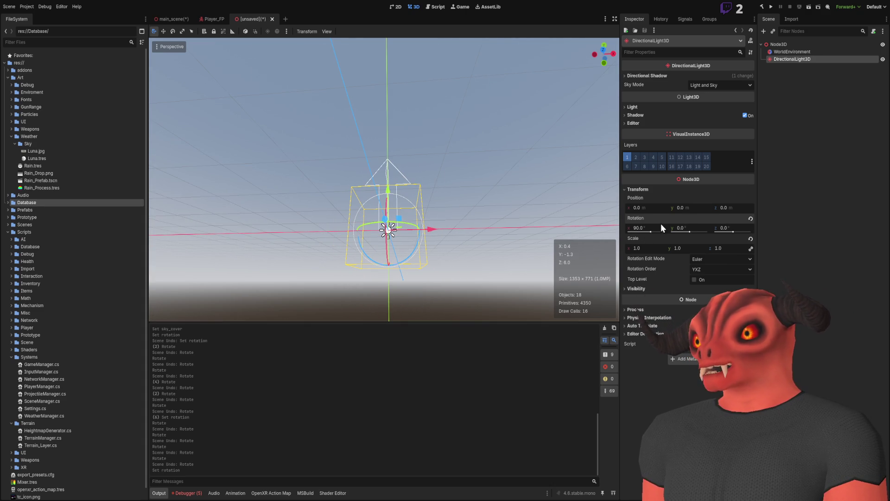
{"action": "type", "text": "-90"}
{"action": "key", "text": "Return"}
Step: Orbit the view and try two gizmo rotations of the light, undoing both
{"action": "left_click_drag", "start_coordinate": [510, 195], "coordinate": [478, 160]}
{"action": "mouse_move", "coordinate": [341, 227]}
{"action": "left_mouse_down"}
{"action": "mouse_move", "coordinate": [294, 276]}
{"action": "mouse_move", "coordinate": [324, 181]}
{"action": "mouse_move", "coordinate": [383, 199]}
{"action": "mouse_move", "coordinate": [337, 163]}
{"action": "mouse_move", "coordinate": [408, 160]}
{"action": "mouse_move", "coordinate": [463, 279]}
{"action": "mouse_move", "coordinate": [420, 158]}
{"action": "left_mouse_up"}
{"action": "key", "text": "ctrl+z"}
{"action": "mouse_move", "coordinate": [454, 280]}
{"action": "left_mouse_down"}
{"action": "mouse_move", "coordinate": [441, 246]}
{"action": "mouse_move", "coordinate": [441, 269]}
{"action": "mouse_move", "coordinate": [417, 289]}
{"action": "mouse_move", "coordinate": [441, 232]}
{"action": "mouse_move", "coordinate": [485, 178]}
{"action": "mouse_move", "coordinate": [507, 312]}
{"action": "left_mouse_up"}
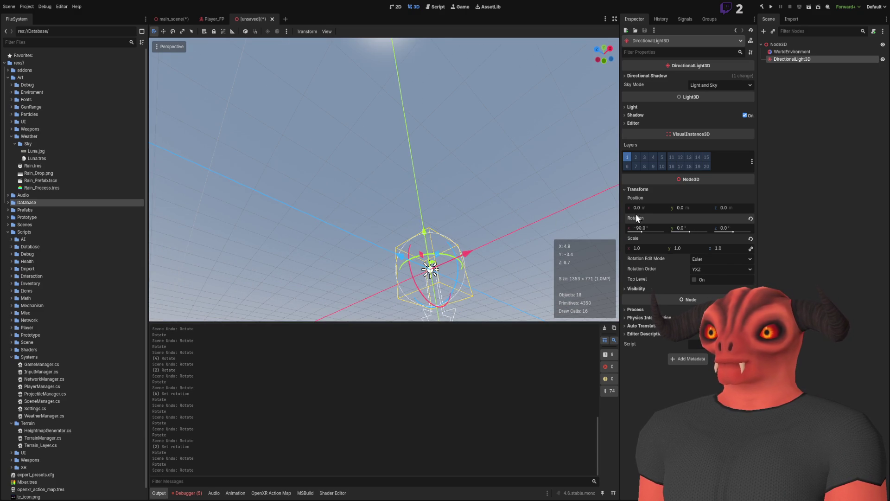
{"action": "key", "text": "ctrl+z"}
Step: Set the light's X rotation to -135°, discard a free rotation, then switch to Visual Studio
{"action": "left_click", "coordinate": [636, 228]}
{"action": "type", "text": "-135"}
{"action": "key", "text": "Return"}
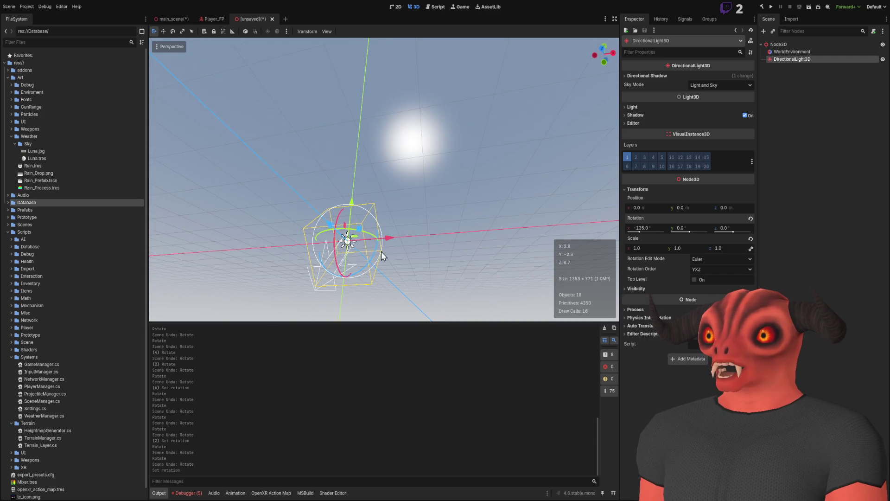
{"action": "mouse_move", "coordinate": [375, 254]}
{"action": "left_mouse_down"}
{"action": "mouse_move", "coordinate": [342, 294]}
{"action": "mouse_move", "coordinate": [388, 258]}
{"action": "mouse_move", "coordinate": [369, 221]}
{"action": "mouse_move", "coordinate": [341, 216]}
{"action": "mouse_move", "coordinate": [299, 246]}
{"action": "mouse_move", "coordinate": [420, 284]}
{"action": "mouse_move", "coordinate": [444, 230]}
{"action": "mouse_move", "coordinate": [377, 199]}
{"action": "mouse_move", "coordinate": [299, 243]}
{"action": "mouse_move", "coordinate": [364, 274]}
{"action": "mouse_move", "coordinate": [401, 235]}
{"action": "mouse_move", "coordinate": [381, 214]}
{"action": "mouse_move", "coordinate": [341, 207]}
{"action": "mouse_move", "coordinate": [344, 246]}
{"action": "mouse_move", "coordinate": [360, 261]}
{"action": "mouse_move", "coordinate": [391, 229]}
{"action": "left_mouse_up"}
{"action": "key", "text": "ctrl+z"}
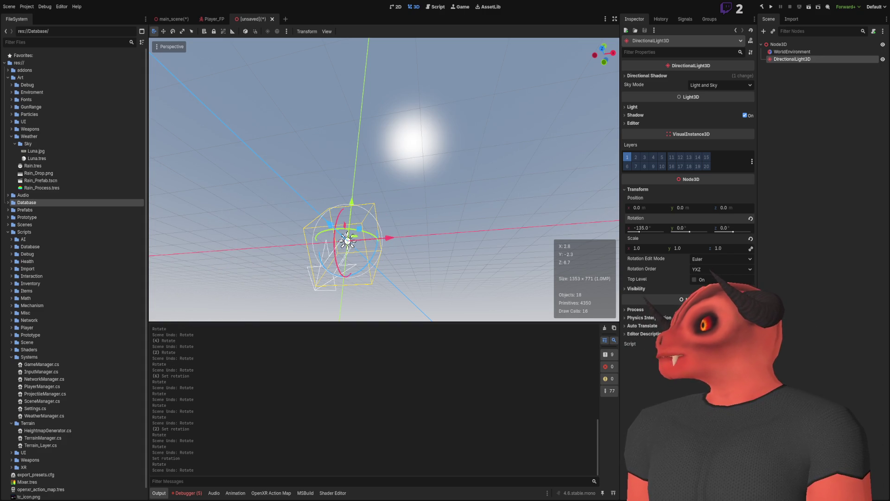
{"action": "key", "text": "alt+Tab"}
{"action": "scroll", "coordinate": [371, 209], "scroll_direction": "up", "scroll_amount": 15}
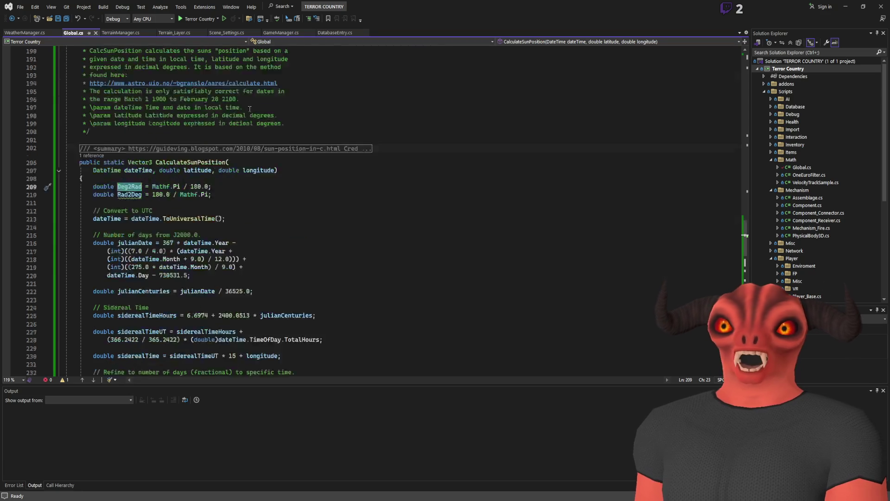
Step: Inspect the Latitude field in WeatherManager.cs, then minimize Visual Studio to return to Godot
{"action": "left_click", "coordinate": [26, 33]}
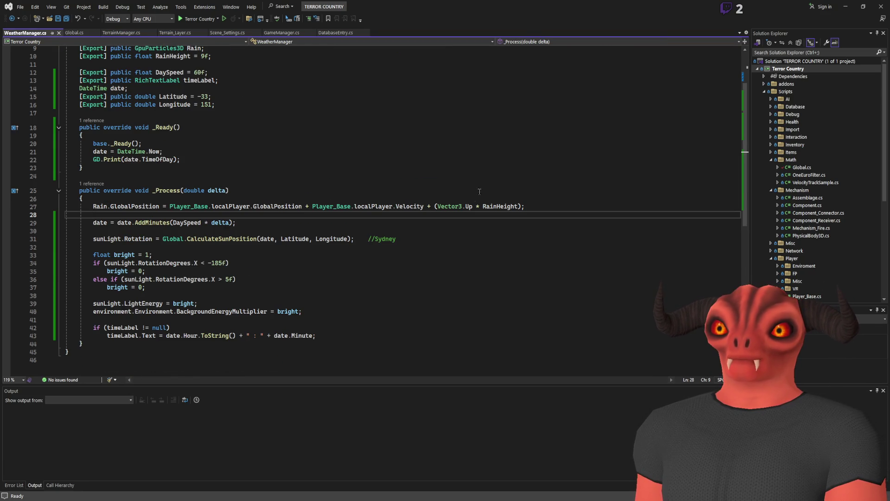
{"action": "scroll", "coordinate": [296, 241], "scroll_direction": "up", "scroll_amount": 3}
{"action": "left_click", "coordinate": [173, 169]}
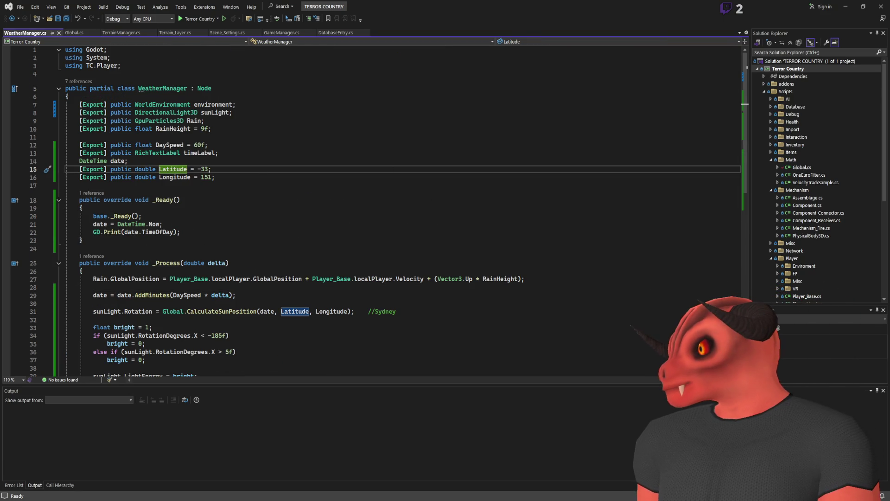
{"action": "key", "text": "alt+Tab"}
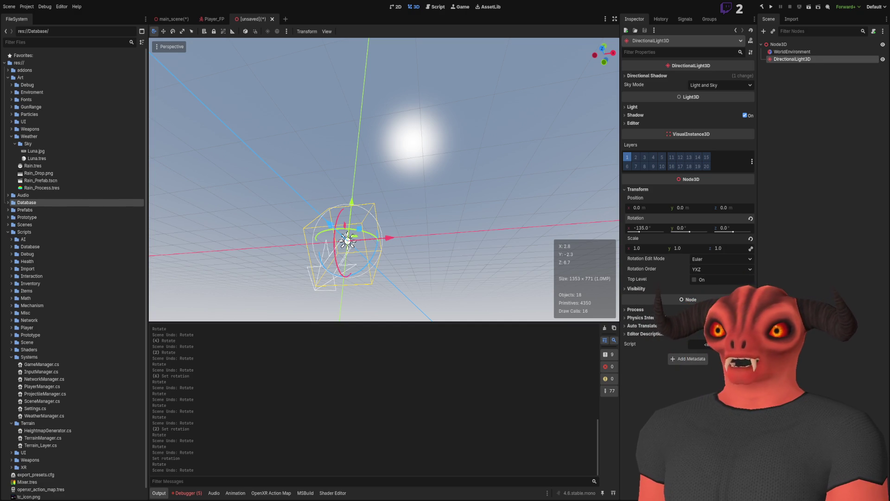
{"action": "key", "text": "alt+Tab"}
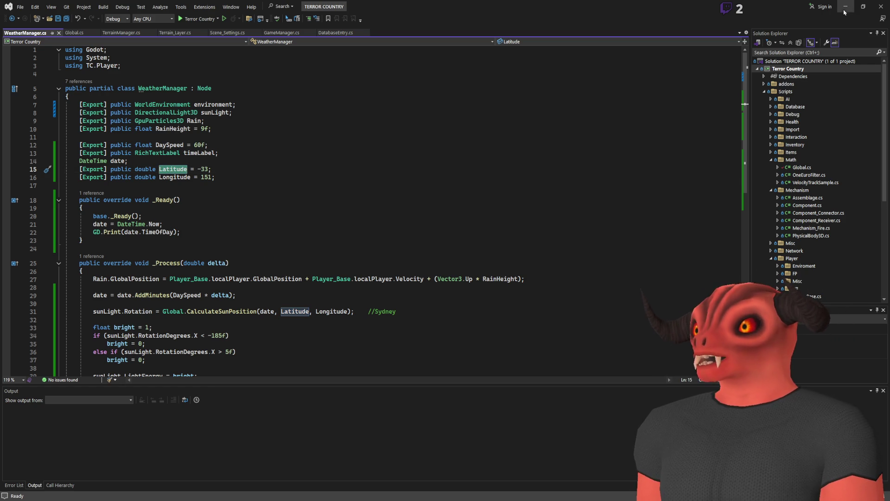
{"action": "left_click", "coordinate": [846, 10]}
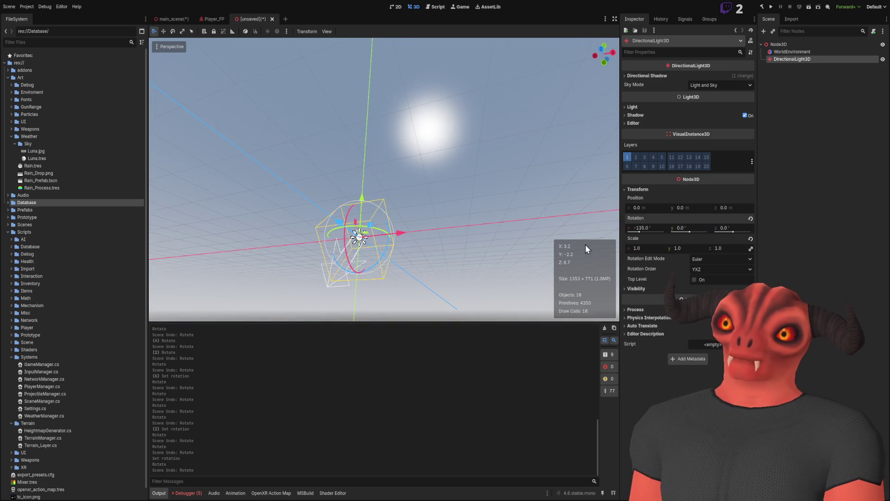
Step: Change the light's X rotation to -123° and frame the light in the viewport
{"action": "left_click", "coordinate": [640, 228]}
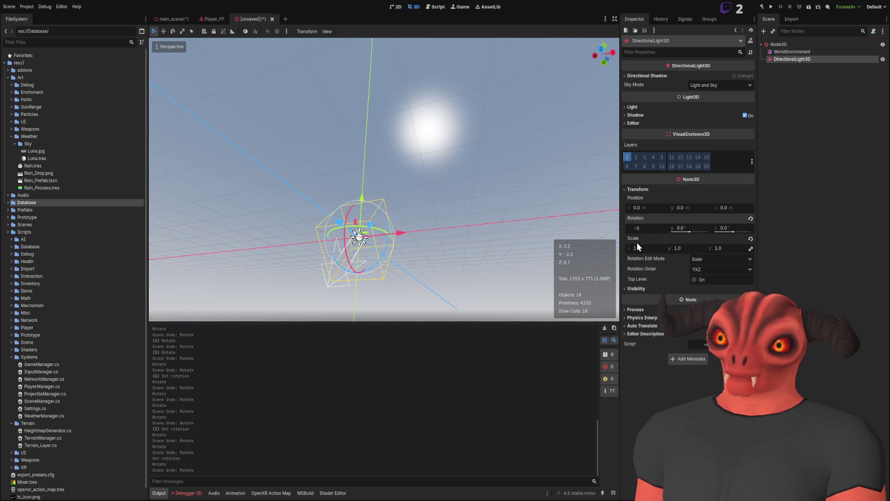
{"action": "type", "text": "0"}
{"action": "key", "text": "Return"}
{"action": "left_click_drag", "start_coordinate": [494, 195], "coordinate": [494, 180]}
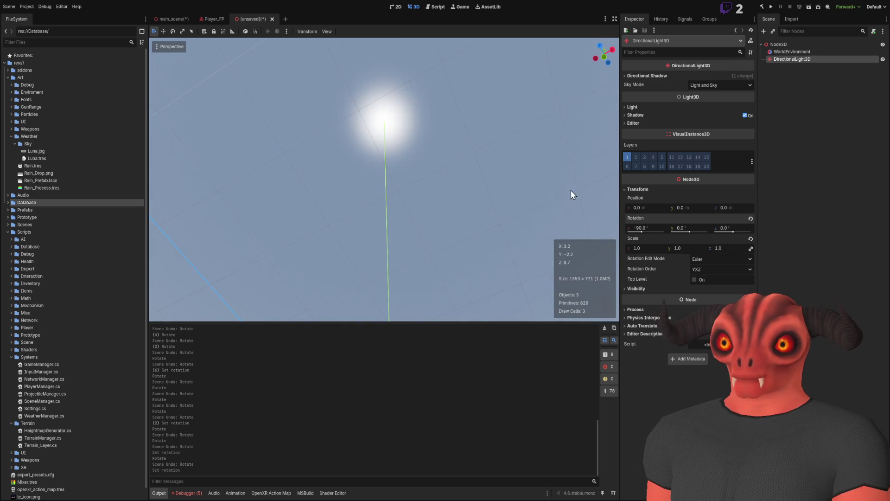
{"action": "left_click_drag", "start_coordinate": [659, 229], "coordinate": [638, 239]}
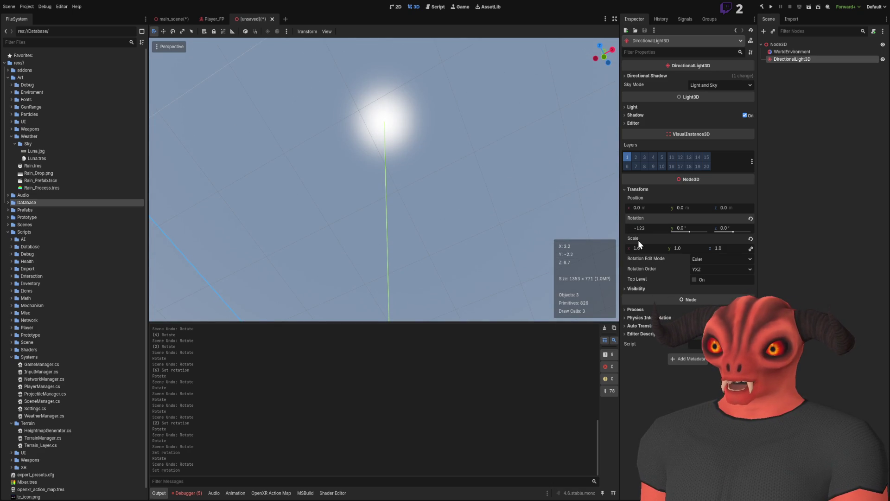
{"action": "key", "text": "Return"}
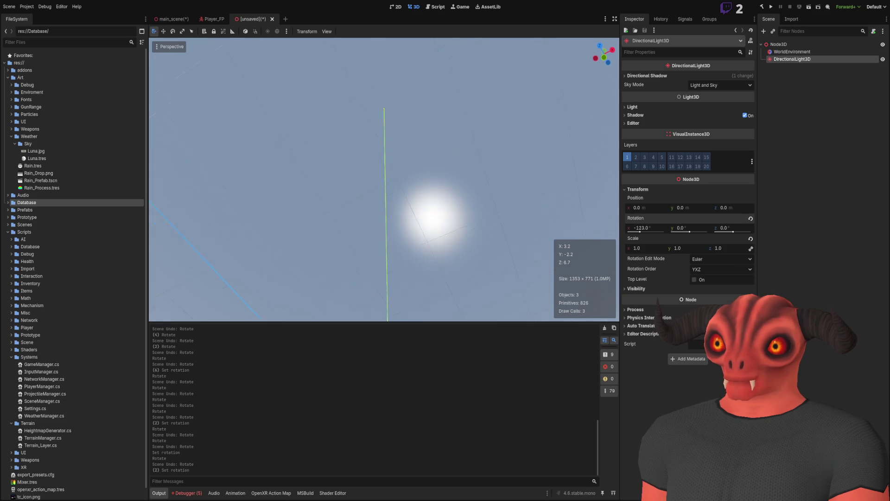
{"action": "key", "text": "f"}
{"action": "mouse_move", "coordinate": [399, 278]}
{"action": "left_mouse_down"}
{"action": "mouse_move", "coordinate": [388, 287]}
{"action": "mouse_move", "coordinate": [365, 275]}
{"action": "mouse_move", "coordinate": [377, 189]}
{"action": "mouse_move", "coordinate": [327, 293]}
{"action": "mouse_move", "coordinate": [450, 287]}
{"action": "mouse_move", "coordinate": [433, 234]}
{"action": "mouse_move", "coordinate": [374, 229]}
{"action": "mouse_move", "coordinate": [341, 282]}
{"action": "mouse_move", "coordinate": [419, 278]}
{"action": "mouse_move", "coordinate": [414, 227]}
{"action": "mouse_move", "coordinate": [369, 218]}
{"action": "mouse_move", "coordinate": [352, 278]}
{"action": "mouse_move", "coordinate": [415, 292]}
{"action": "mouse_move", "coordinate": [431, 247]}
{"action": "mouse_move", "coordinate": [396, 207]}
{"action": "mouse_move", "coordinate": [346, 198]}
{"action": "mouse_move", "coordinate": [423, 249]}
{"action": "mouse_move", "coordinate": [374, 278]}
{"action": "mouse_move", "coordinate": [368, 260]}
{"action": "left_mouse_up"}
{"action": "key", "text": "ctrl+z"}
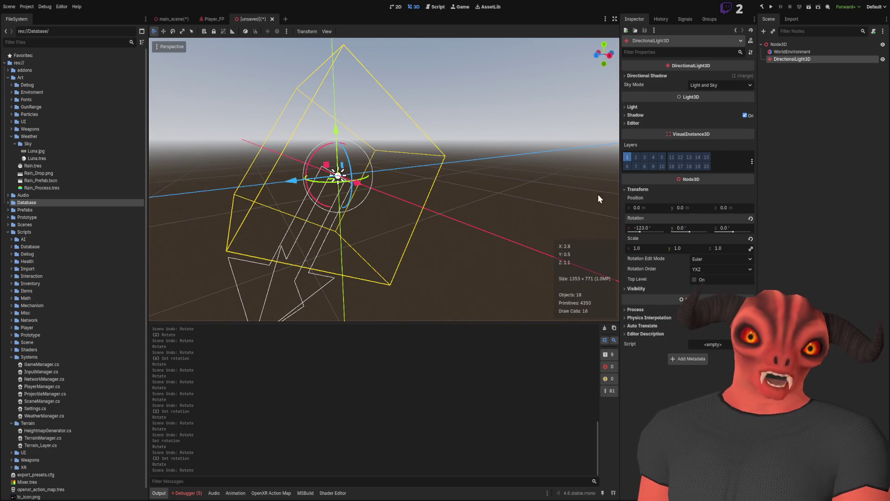
Step: Add a Node3D child under the root Node3D and name it Latitude
{"action": "left_click", "coordinate": [458, 244]}
{"action": "left_click", "coordinate": [798, 44]}
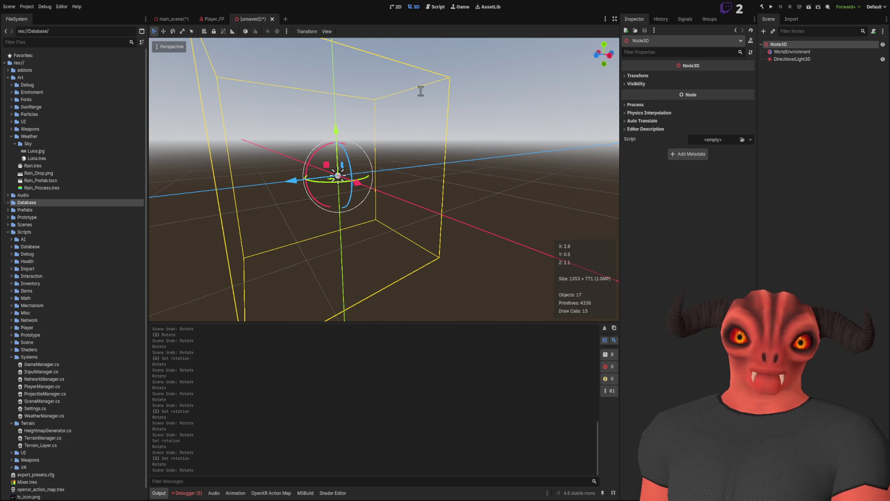
{"action": "left_click", "coordinate": [427, 125]}
{"action": "key", "text": "ctrl+a"}
{"action": "key", "text": "Return"}
{"action": "type", "text": "Latitude"}
{"action": "key", "text": "Return"}
Step: Reparent DirectionalLight3D under Latitude and revert its rotation to zero
{"action": "left_click_drag", "start_coordinate": [813, 59], "coordinate": [790, 68]}
{"action": "left_click", "coordinate": [793, 59]}
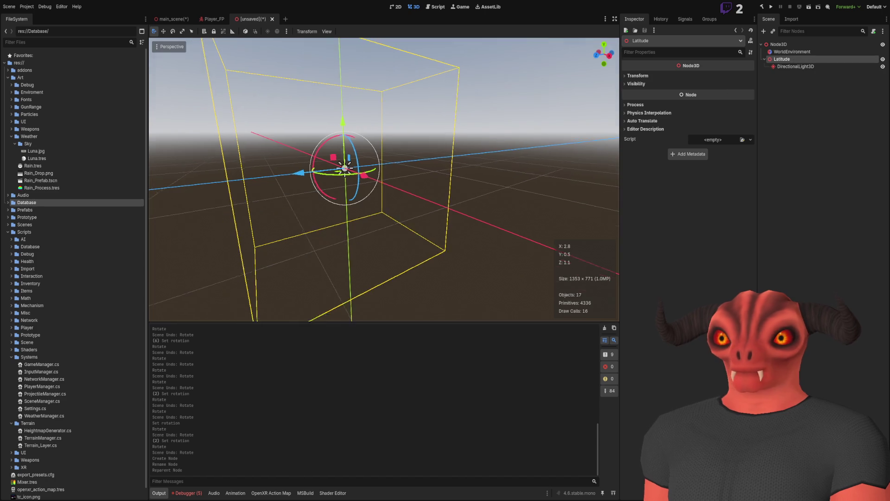
{"action": "left_click", "coordinate": [824, 66]}
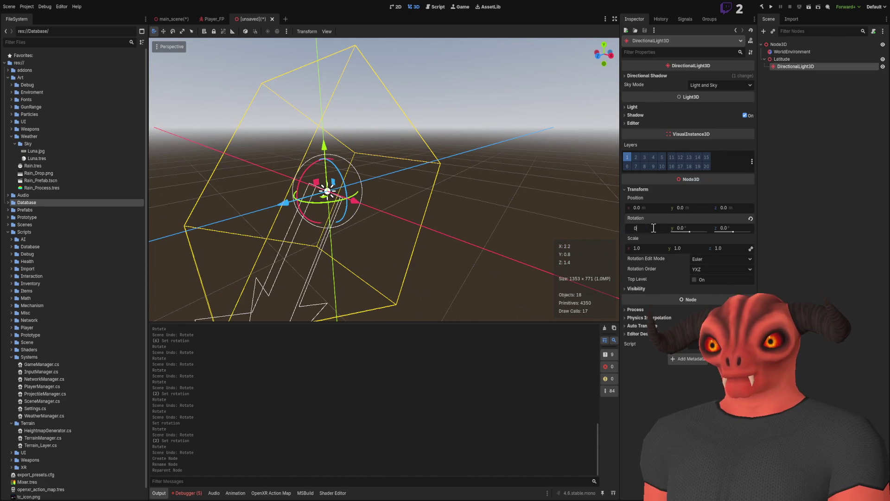
{"action": "left_click", "coordinate": [751, 218]}
{"action": "left_click", "coordinate": [761, 79]}
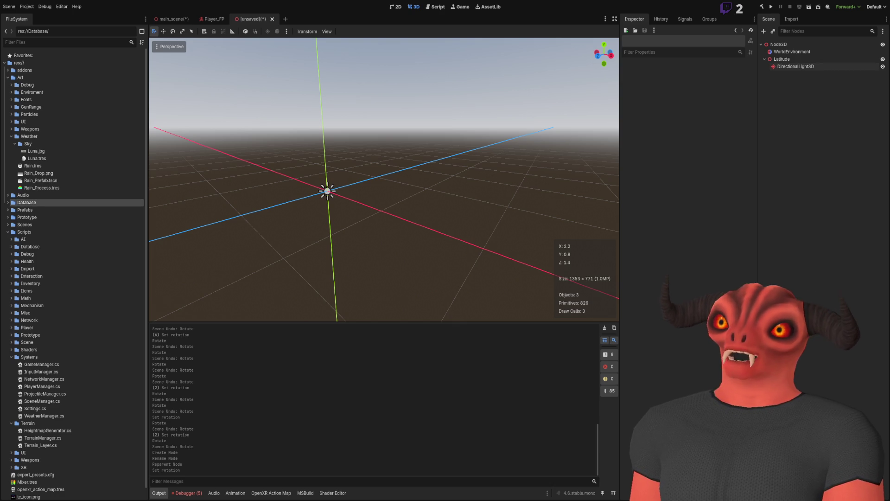
Step: Orbit the view around the directional light, then undo the last two brush strokes in Photoshop
{"action": "left_click_drag", "start_coordinate": [325, 218], "coordinate": [418, 222]}
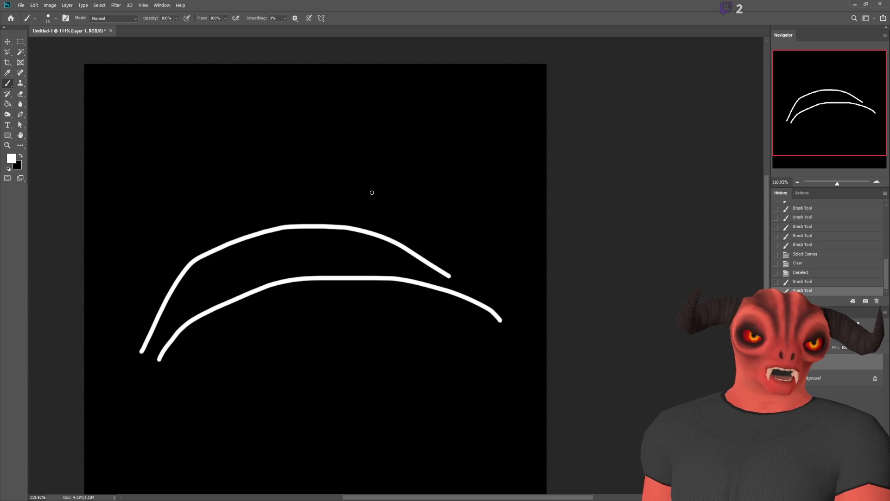
{"action": "key", "text": "ctrl+z"}
{"action": "key", "text": "ctrl+z"}
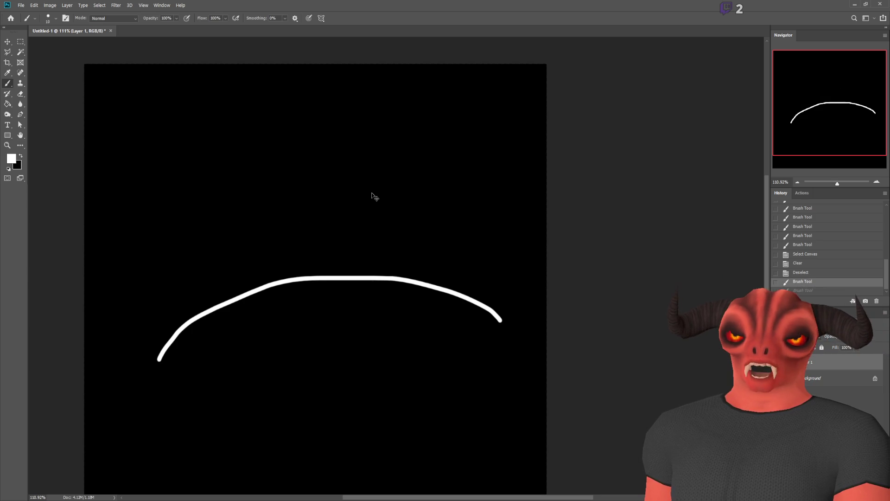
Step: Brush a freehand loop and draw a box around it on the canvas
{"action": "scroll", "coordinate": [269, 190], "scroll_direction": "down", "scroll_amount": 1}
{"action": "left_click_drag", "start_coordinate": [423, 64], "coordinate": [353, 74]}
{"action": "key", "text": "ctrl+z"}
{"action": "mouse_move", "coordinate": [404, 154]}
{"action": "left_mouse_down"}
{"action": "mouse_move", "coordinate": [293, 272]}
{"action": "mouse_move", "coordinate": [397, 168]}
{"action": "left_mouse_up"}
{"action": "mouse_move", "coordinate": [238, 124]}
{"action": "left_mouse_down"}
{"action": "mouse_move", "coordinate": [364, 370]}
{"action": "mouse_move", "coordinate": [469, 125]}
{"action": "mouse_move", "coordinate": [186, 131]}
{"action": "left_mouse_up"}
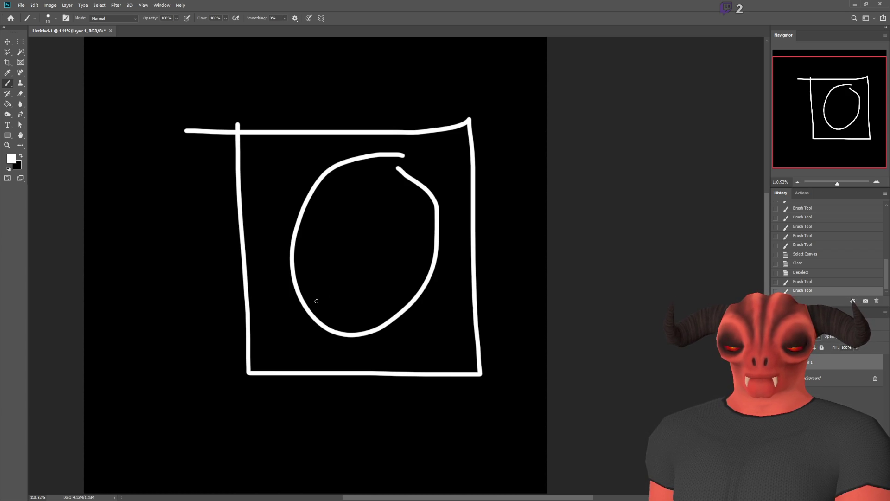
{"action": "mouse_move", "coordinate": [216, 63]}
{"action": "left_mouse_down"}
{"action": "mouse_move", "coordinate": [351, 70]}
{"action": "mouse_move", "coordinate": [331, 298]}
{"action": "mouse_move", "coordinate": [183, 83]}
{"action": "mouse_move", "coordinate": [194, 38]}
{"action": "left_mouse_up"}
{"action": "mouse_move", "coordinate": [145, 298]}
{"action": "left_mouse_down"}
{"action": "mouse_move", "coordinate": [331, 120]}
{"action": "mouse_move", "coordinate": [361, 73]}
{"action": "left_mouse_up"}
{"action": "key", "text": "ctrl+z"}
{"action": "key", "text": "ctrl+z"}
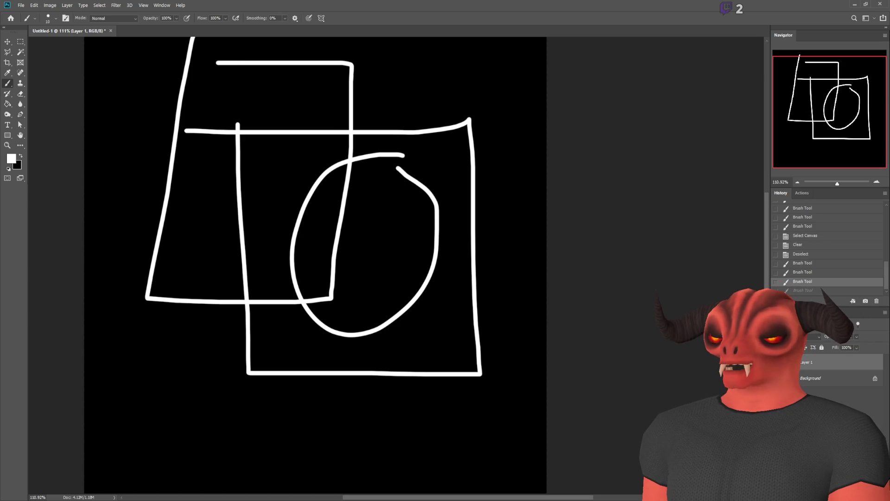
Step: On a new layer, draw a diagonal-split square, fill its upper-left triangle white, and move it down-right
{"action": "key", "text": "ctrl+shift+alt+n"}
{"action": "mouse_move", "coordinate": [217, 352]}
{"action": "left_mouse_down"}
{"action": "mouse_move", "coordinate": [265, 254]}
{"action": "mouse_move", "coordinate": [376, 88]}
{"action": "left_mouse_up"}
{"action": "key", "text": "ctrl+z"}
{"action": "mouse_move", "coordinate": [169, 72]}
{"action": "left_mouse_down"}
{"action": "mouse_move", "coordinate": [320, 65]}
{"action": "mouse_move", "coordinate": [337, 278]}
{"action": "mouse_move", "coordinate": [123, 269]}
{"action": "mouse_move", "coordinate": [151, 65]}
{"action": "mouse_move", "coordinate": [170, 73]}
{"action": "left_mouse_up"}
{"action": "left_click_drag", "start_coordinate": [119, 271], "coordinate": [339, 58]}
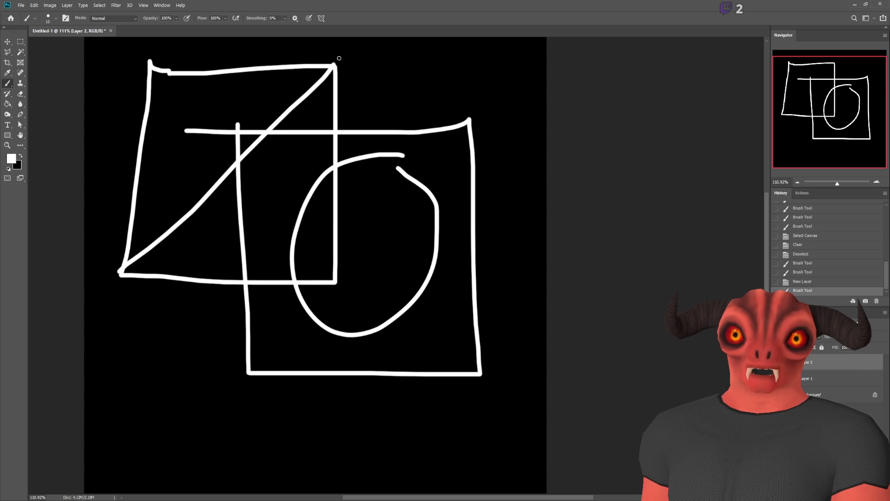
{"action": "left_click", "coordinate": [8, 104]}
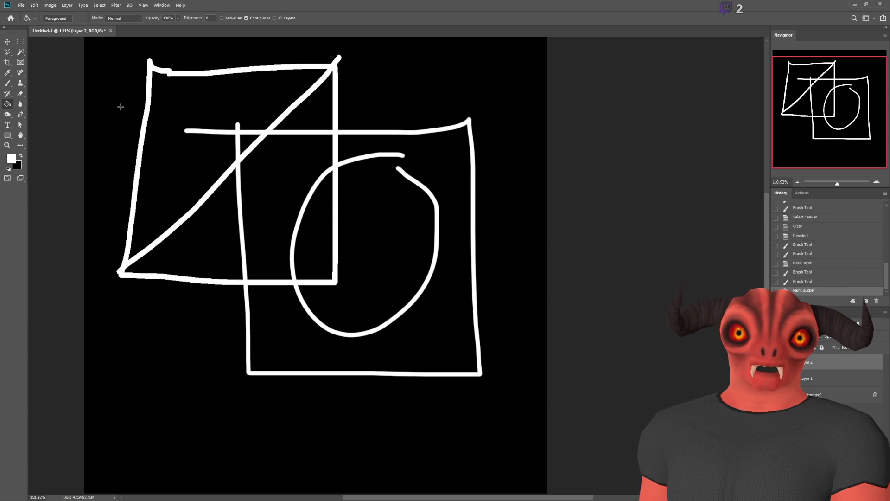
{"action": "left_click", "coordinate": [180, 139]}
{"action": "left_click", "coordinate": [10, 44]}
{"action": "mouse_move", "coordinate": [194, 137]}
{"action": "left_mouse_down"}
{"action": "mouse_move", "coordinate": [372, 250]}
{"action": "mouse_move", "coordinate": [490, 342]}
{"action": "mouse_move", "coordinate": [405, 292]}
{"action": "mouse_move", "coordinate": [318, 216]}
{"action": "mouse_move", "coordinate": [378, 271]}
{"action": "mouse_move", "coordinate": [221, 170]}
{"action": "mouse_move", "coordinate": [296, 273]}
{"action": "mouse_move", "coordinate": [288, 266]}
{"action": "mouse_move", "coordinate": [292, 230]}
{"action": "left_mouse_up"}
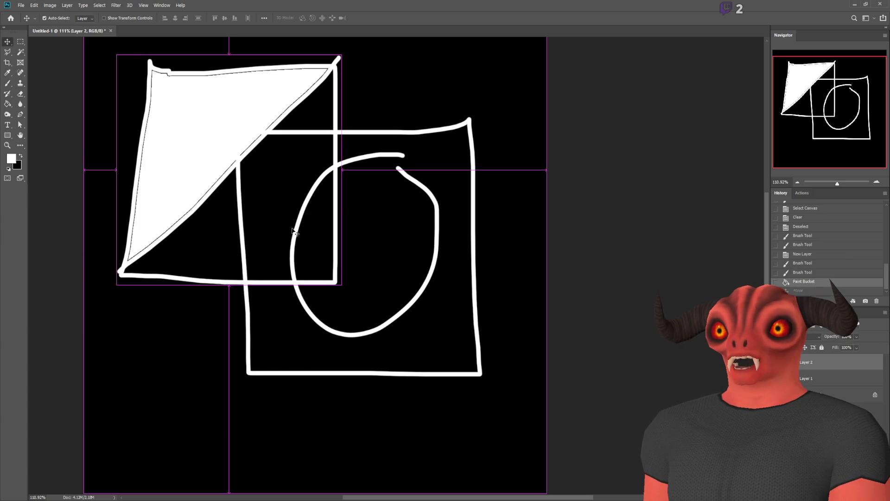
Step: Undo the move and triangle fill, then fill the whole square with white
{"action": "key", "text": "ctrl+z"}
{"action": "key", "text": "ctrl+z"}
{"action": "key", "text": "ctrl+z"}
{"action": "key", "text": "g"}
{"action": "left_click", "coordinate": [154, 110]}
Step: Rotate the white square clockwise and move it over the box's upper-left corner
{"action": "key", "text": "v"}
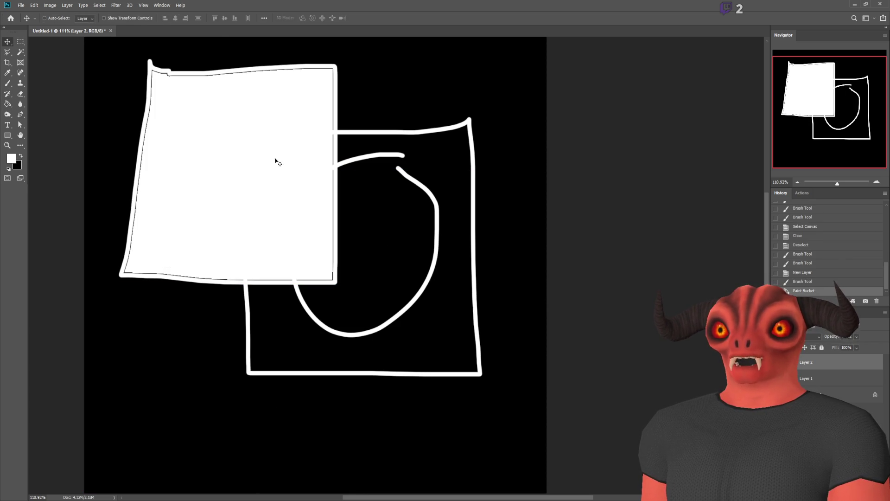
{"action": "key", "text": "ctrl+t"}
{"action": "mouse_move", "coordinate": [364, 277]}
{"action": "left_mouse_down"}
{"action": "mouse_move", "coordinate": [250, 342]}
{"action": "mouse_move", "coordinate": [296, 330]}
{"action": "left_mouse_up"}
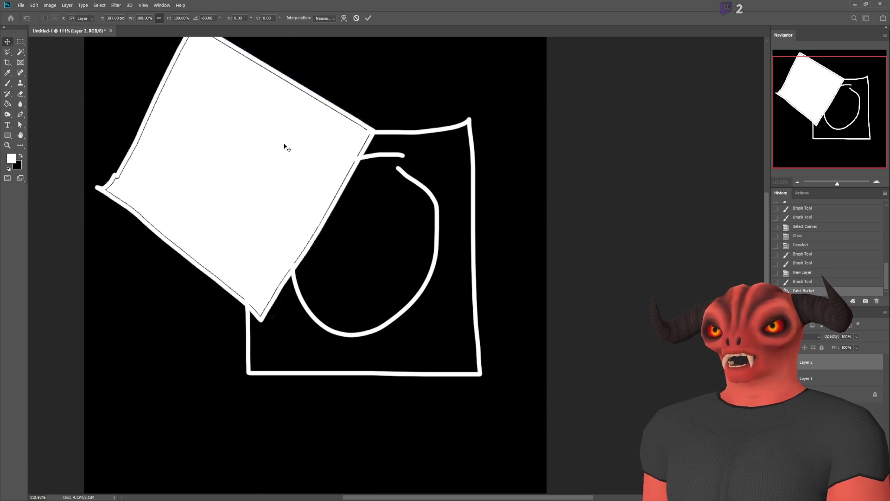
{"action": "key", "text": "Return"}
{"action": "mouse_move", "coordinate": [256, 143]}
{"action": "left_mouse_down"}
{"action": "mouse_move", "coordinate": [308, 185]}
{"action": "mouse_move", "coordinate": [536, 310]}
{"action": "mouse_move", "coordinate": [272, 151]}
{"action": "mouse_move", "coordinate": [362, 230]}
{"action": "mouse_move", "coordinate": [467, 267]}
{"action": "mouse_move", "coordinate": [507, 300]}
{"action": "mouse_move", "coordinate": [297, 169]}
{"action": "mouse_move", "coordinate": [527, 314]}
{"action": "mouse_move", "coordinate": [432, 255]}
{"action": "mouse_move", "coordinate": [498, 294]}
{"action": "mouse_move", "coordinate": [478, 278]}
{"action": "left_mouse_up"}
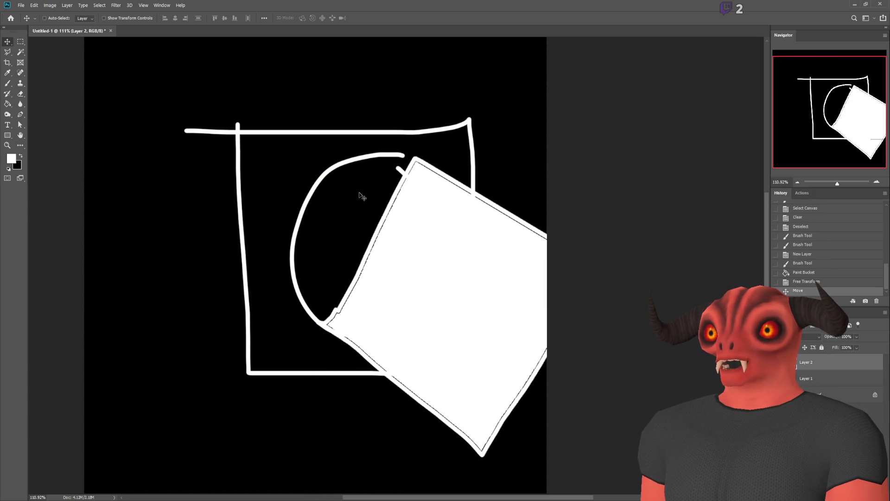
{"action": "mouse_move", "coordinate": [476, 310]}
{"action": "left_mouse_down"}
{"action": "mouse_move", "coordinate": [286, 207]}
{"action": "mouse_move", "coordinate": [207, 150]}
{"action": "mouse_move", "coordinate": [525, 352]}
{"action": "mouse_move", "coordinate": [240, 155]}
{"action": "mouse_move", "coordinate": [441, 298]}
{"action": "mouse_move", "coordinate": [503, 331]}
{"action": "mouse_move", "coordinate": [515, 352]}
{"action": "mouse_move", "coordinate": [334, 243]}
{"action": "mouse_move", "coordinate": [184, 120]}
{"action": "mouse_move", "coordinate": [440, 294]}
{"action": "mouse_move", "coordinate": [426, 284]}
{"action": "mouse_move", "coordinate": [399, 299]}
{"action": "mouse_move", "coordinate": [224, 195]}
{"action": "mouse_move", "coordinate": [419, 331]}
{"action": "mouse_move", "coordinate": [406, 305]}
{"action": "mouse_move", "coordinate": [259, 193]}
{"action": "left_mouse_up"}
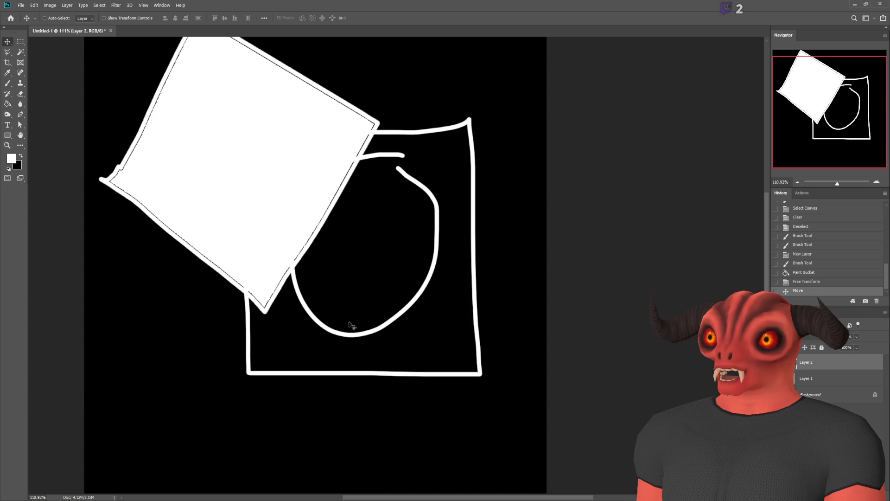
Step: Drag the tilted white square through several trial positions around the box and circle
{"action": "mouse_move", "coordinate": [326, 250]}
{"action": "left_mouse_down"}
{"action": "mouse_move", "coordinate": [390, 243]}
{"action": "mouse_move", "coordinate": [493, 332]}
{"action": "left_mouse_up"}
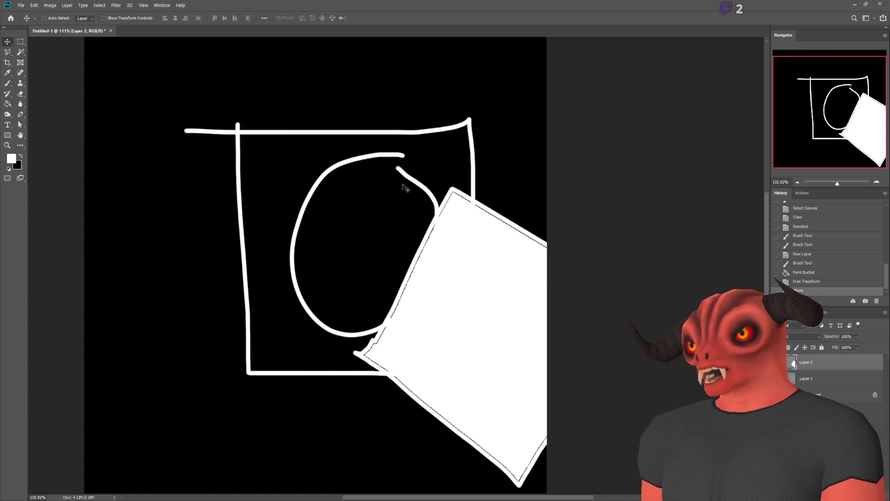
{"action": "left_click_drag", "start_coordinate": [418, 302], "coordinate": [380, 282]}
{"action": "left_click_drag", "start_coordinate": [446, 264], "coordinate": [421, 255]}
{"action": "mouse_move", "coordinate": [403, 357]}
{"action": "left_mouse_down"}
{"action": "mouse_move", "coordinate": [455, 373]}
{"action": "mouse_move", "coordinate": [206, 220]}
{"action": "mouse_move", "coordinate": [492, 398]}
{"action": "mouse_move", "coordinate": [211, 224]}
{"action": "mouse_move", "coordinate": [360, 319]}
{"action": "mouse_move", "coordinate": [467, 370]}
{"action": "left_mouse_up"}
{"action": "left_click_drag", "start_coordinate": [469, 258], "coordinate": [422, 254]}
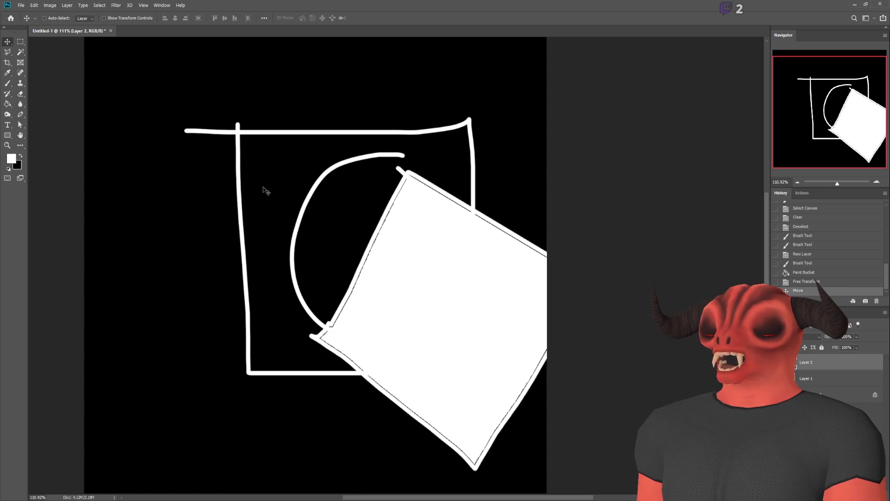
{"action": "mouse_move", "coordinate": [366, 239]}
{"action": "left_mouse_down"}
{"action": "mouse_move", "coordinate": [466, 268]}
{"action": "mouse_move", "coordinate": [392, 252]}
{"action": "left_mouse_up"}
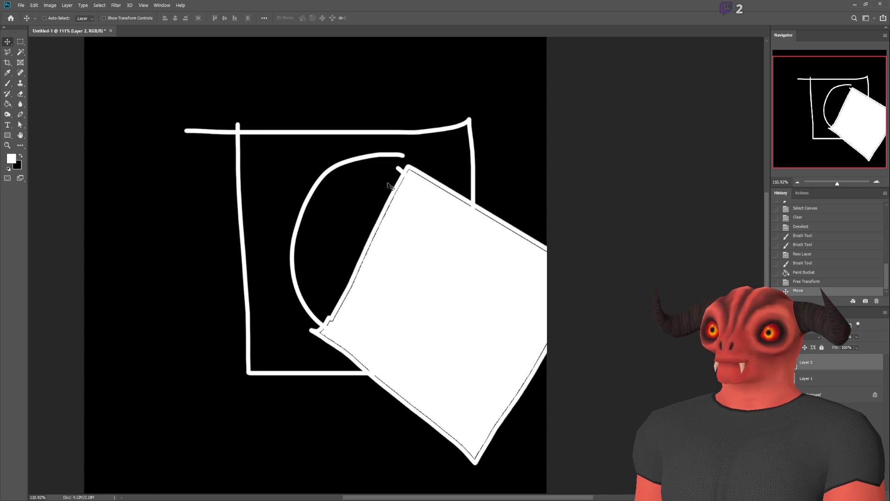
{"action": "mouse_move", "coordinate": [414, 259]}
{"action": "left_mouse_down"}
{"action": "mouse_move", "coordinate": [385, 235]}
{"action": "mouse_move", "coordinate": [336, 240]}
{"action": "left_mouse_up"}
{"action": "mouse_move", "coordinate": [403, 296]}
{"action": "left_mouse_down"}
{"action": "mouse_move", "coordinate": [386, 274]}
{"action": "mouse_move", "coordinate": [300, 224]}
{"action": "mouse_move", "coordinate": [469, 328]}
{"action": "mouse_move", "coordinate": [222, 157]}
{"action": "mouse_move", "coordinate": [322, 241]}
{"action": "left_mouse_up"}
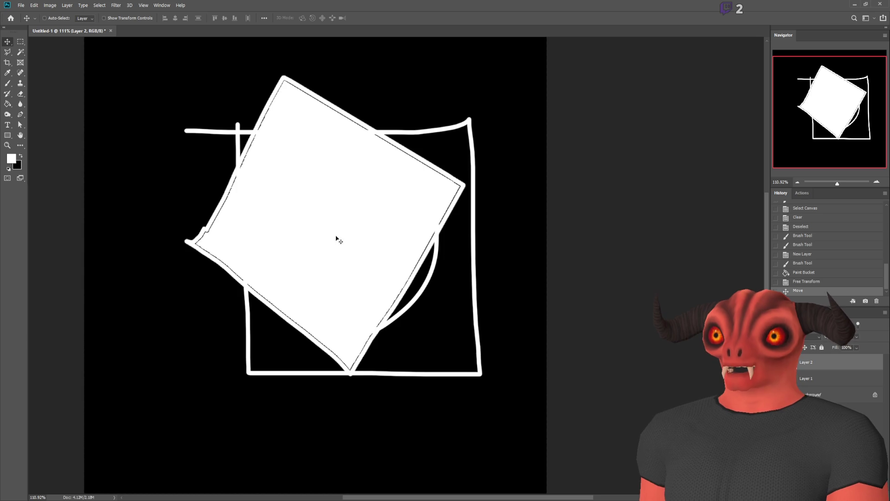
Step: Rotate the white square to about -34.81° and place it over the box's lower-left part
{"action": "mouse_move", "coordinate": [337, 238]}
{"action": "left_mouse_down"}
{"action": "mouse_move", "coordinate": [251, 125]}
{"action": "mouse_move", "coordinate": [511, 319]}
{"action": "mouse_move", "coordinate": [272, 209]}
{"action": "mouse_move", "coordinate": [401, 274]}
{"action": "mouse_move", "coordinate": [444, 323]}
{"action": "mouse_move", "coordinate": [304, 181]}
{"action": "mouse_move", "coordinate": [533, 350]}
{"action": "mouse_move", "coordinate": [349, 247]}
{"action": "left_mouse_up"}
{"action": "key", "text": "ctrl+t"}
{"action": "mouse_move", "coordinate": [395, 390]}
{"action": "left_mouse_down"}
{"action": "mouse_move", "coordinate": [463, 397]}
{"action": "mouse_move", "coordinate": [537, 377]}
{"action": "left_mouse_up"}
{"action": "mouse_move", "coordinate": [366, 225]}
{"action": "left_mouse_down"}
{"action": "mouse_move", "coordinate": [266, 263]}
{"action": "mouse_move", "coordinate": [429, 249]}
{"action": "mouse_move", "coordinate": [299, 248]}
{"action": "mouse_move", "coordinate": [583, 246]}
{"action": "mouse_move", "coordinate": [274, 308]}
{"action": "mouse_move", "coordinate": [379, 375]}
{"action": "mouse_move", "coordinate": [497, 213]}
{"action": "mouse_move", "coordinate": [350, 224]}
{"action": "mouse_move", "coordinate": [458, 258]}
{"action": "left_mouse_up"}
Step: Add Layer 1 to the selection and rotate both sketch layers together, then return to Godot
{"action": "left_click", "coordinate": [815, 378], "text": "shift"}
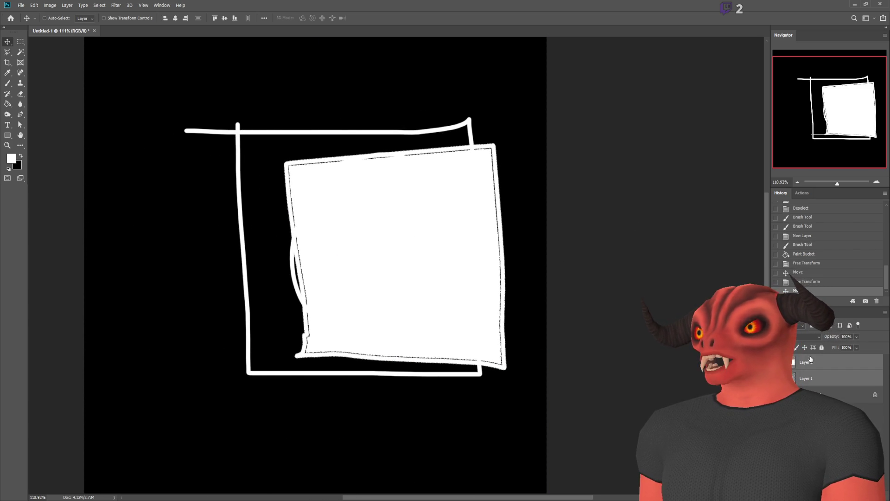
{"action": "key", "text": "ctrl+t"}
{"action": "key", "text": "Escape"}
{"action": "key", "text": "ctrl+t"}
{"action": "mouse_move", "coordinate": [527, 388]}
{"action": "left_mouse_down"}
{"action": "mouse_move", "coordinate": [513, 201]}
{"action": "mouse_move", "coordinate": [370, 150]}
{"action": "mouse_move", "coordinate": [248, 182]}
{"action": "mouse_move", "coordinate": [423, 339]}
{"action": "mouse_move", "coordinate": [358, 96]}
{"action": "mouse_move", "coordinate": [261, 246]}
{"action": "mouse_move", "coordinate": [477, 259]}
{"action": "mouse_move", "coordinate": [229, 59]}
{"action": "mouse_move", "coordinate": [190, 134]}
{"action": "mouse_move", "coordinate": [547, 84]}
{"action": "mouse_move", "coordinate": [547, 181]}
{"action": "mouse_move", "coordinate": [402, 233]}
{"action": "mouse_move", "coordinate": [388, 228]}
{"action": "left_mouse_up"}
{"action": "key", "text": "Return"}
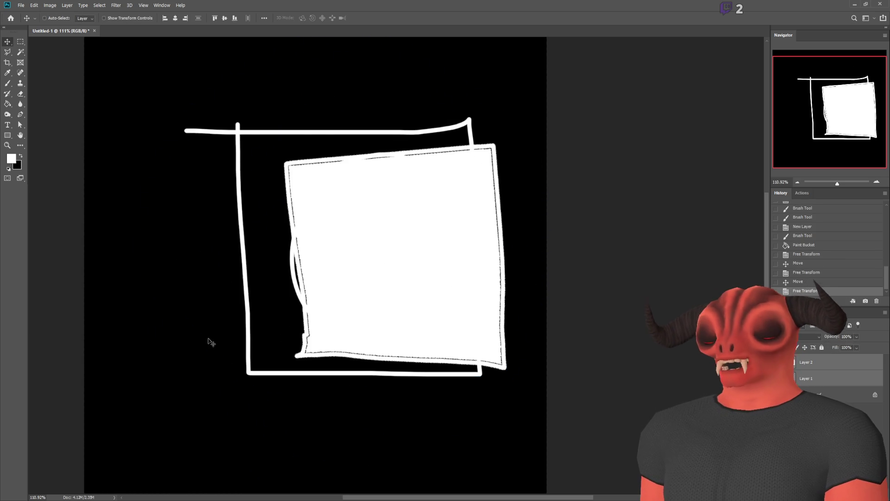
{"action": "key", "text": "alt+Tab"}
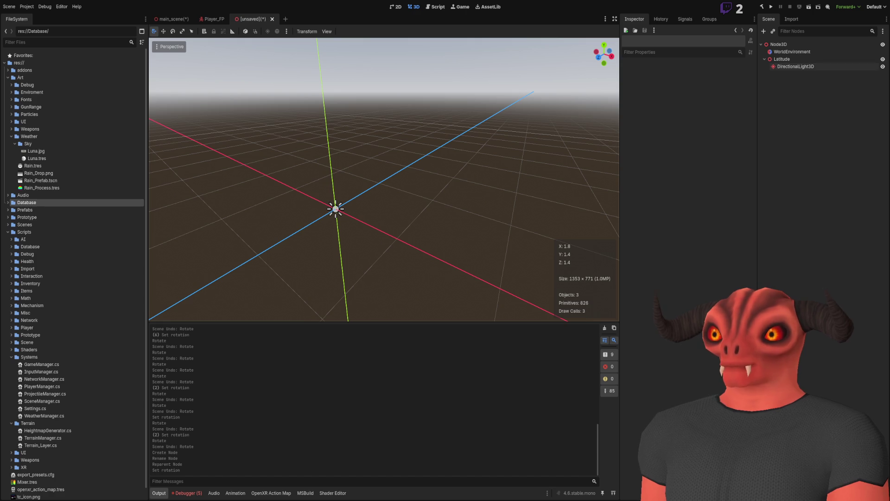
Step: Add a new Node3D named Tilt under the root node
{"action": "left_click", "coordinate": [775, 59]}
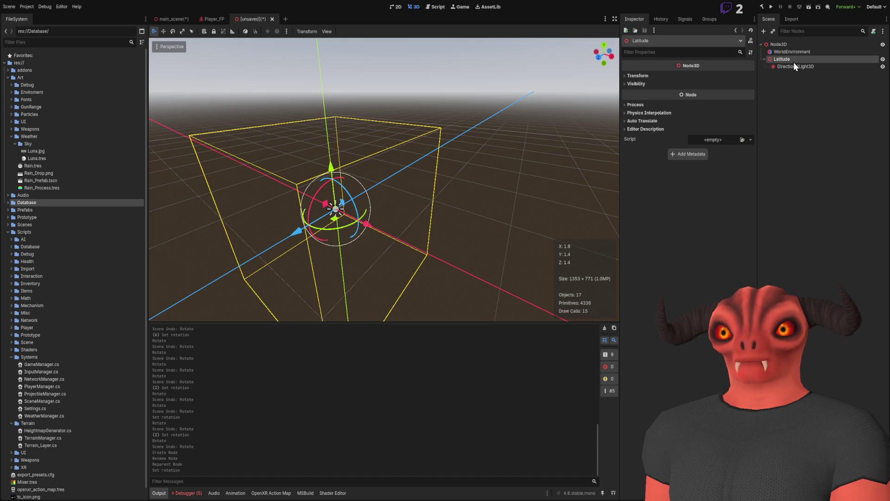
{"action": "left_click", "coordinate": [786, 44]}
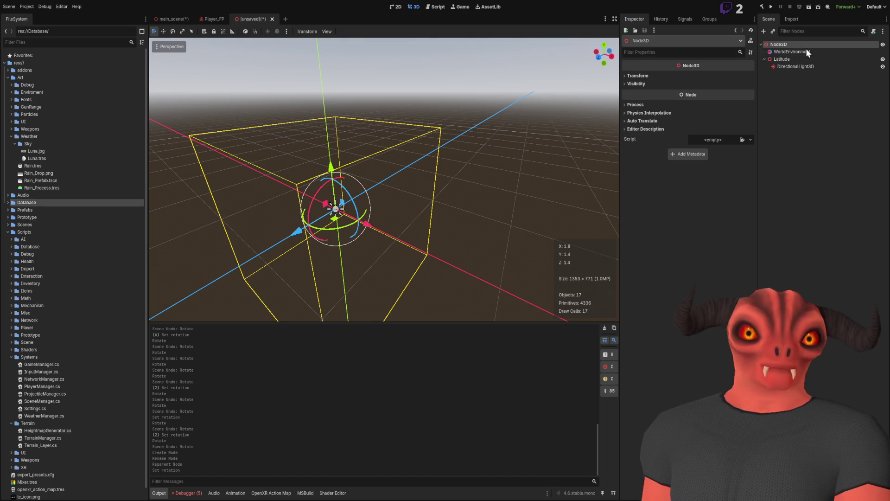
{"action": "key", "text": "ctrl+a"}
{"action": "key", "text": "Return"}
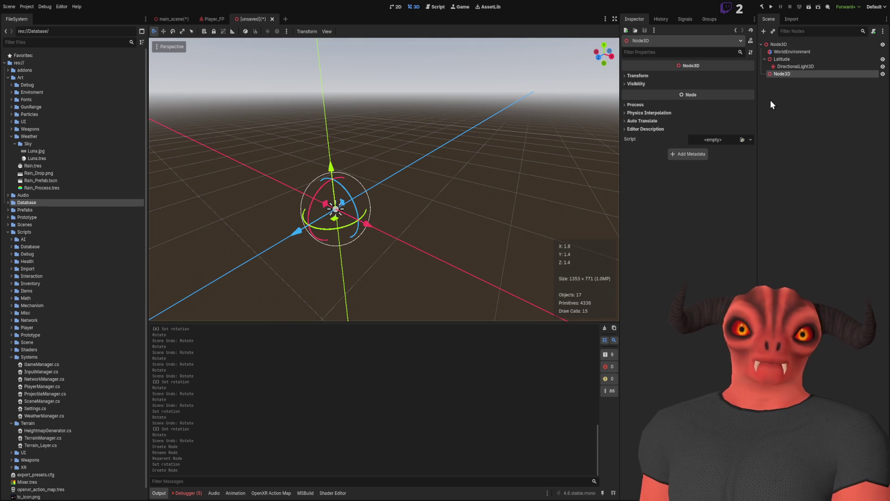
{"action": "type", "text": "Tilt"}
{"action": "key", "text": "Return"}
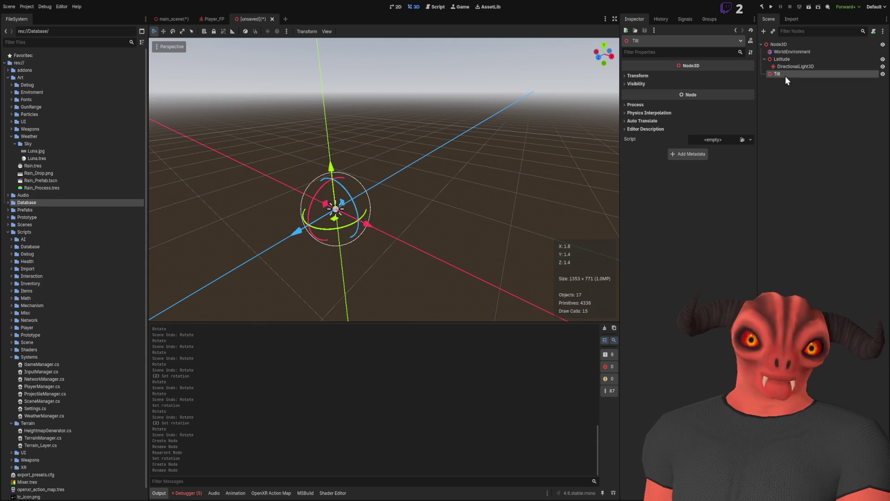
Step: Rotate Tilt 23.4° around X and make it a child of Latitude
{"action": "left_click", "coordinate": [645, 76]}
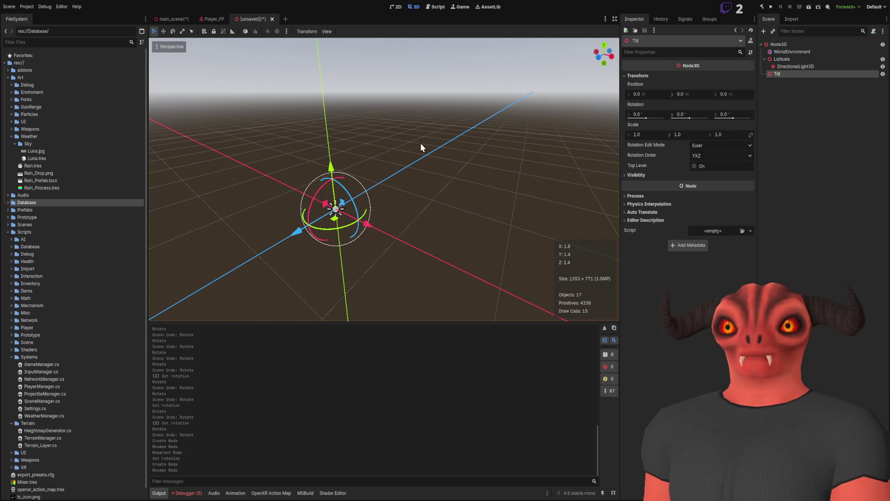
{"action": "mouse_move", "coordinate": [317, 203]}
{"action": "left_mouse_down"}
{"action": "mouse_move", "coordinate": [332, 201]}
{"action": "mouse_move", "coordinate": [322, 190]}
{"action": "mouse_move", "coordinate": [327, 206]}
{"action": "left_mouse_up"}
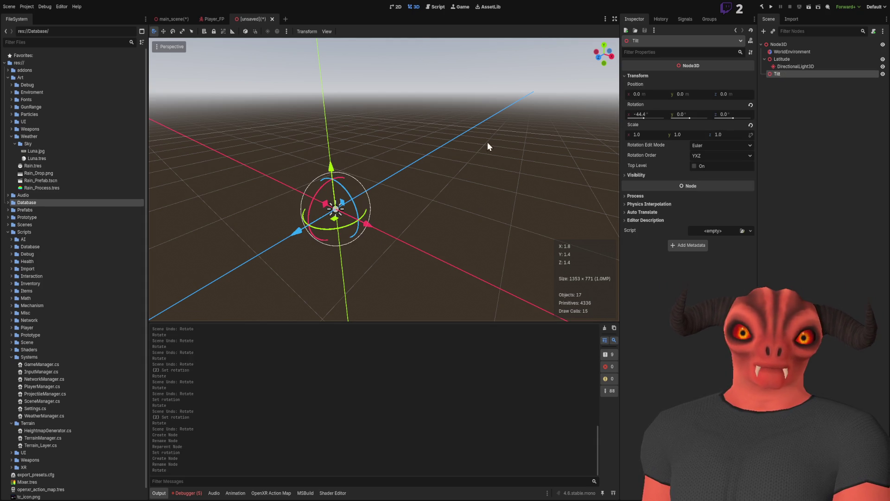
{"action": "left_click", "coordinate": [641, 117]}
{"action": "type", "text": "0"}
{"action": "key", "text": "Return"}
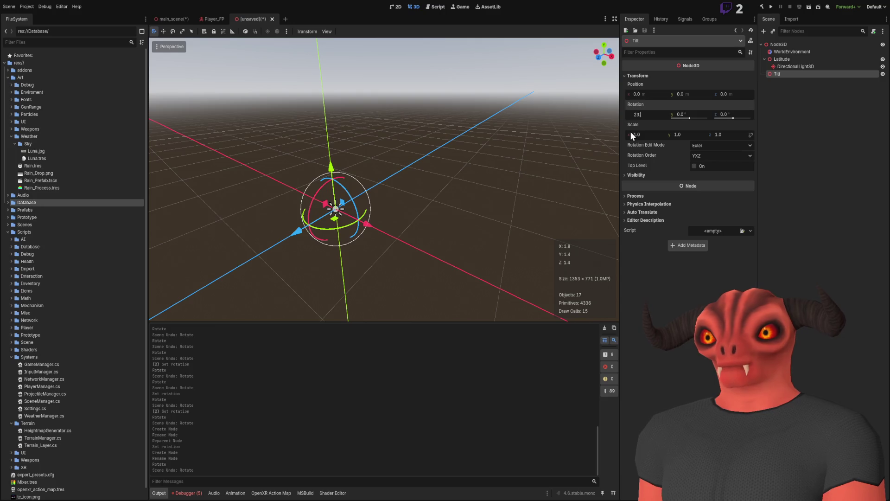
{"action": "left_click_drag", "start_coordinate": [637, 114], "coordinate": [658, 114]}
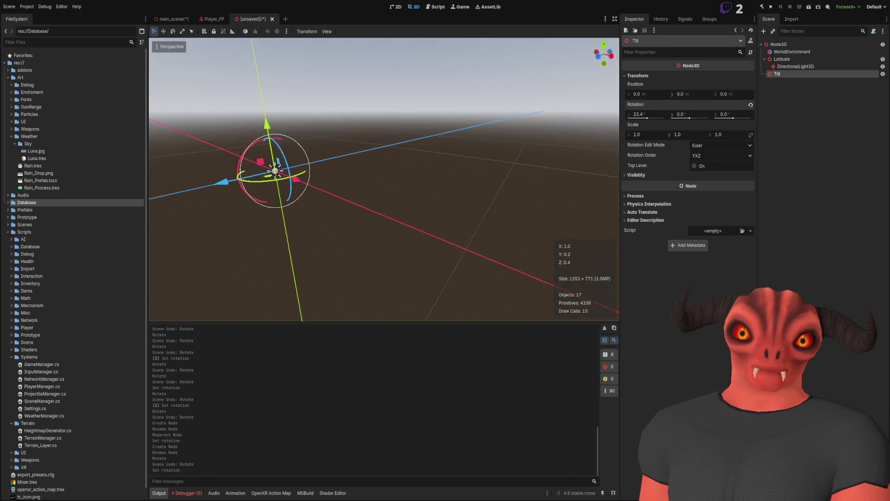
{"action": "scroll", "coordinate": [384, 180], "scroll_direction": "down", "scroll_amount": 2}
{"action": "key", "text": "d"}
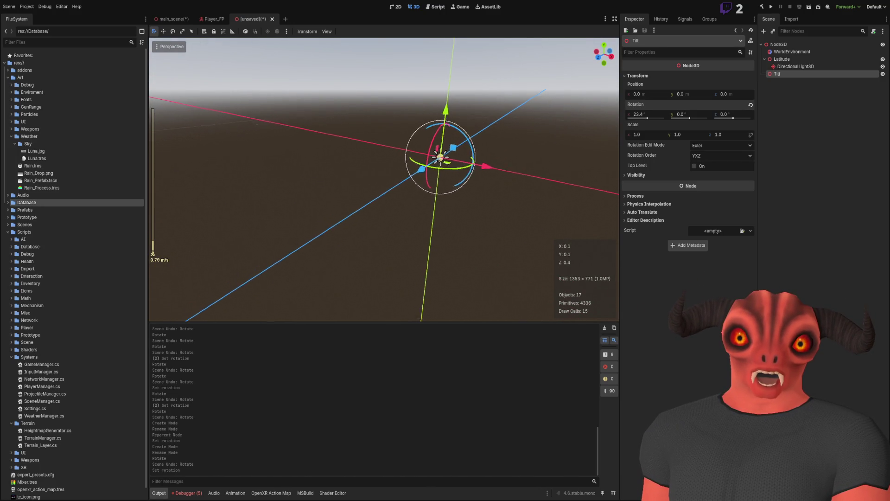
{"action": "left_click_drag", "start_coordinate": [788, 75], "coordinate": [784, 61]}
Step: Compare the Latitude, DirectionalLight3D and Tilt nodes while orbiting the view around the tilt
{"action": "left_click", "coordinate": [780, 59]}
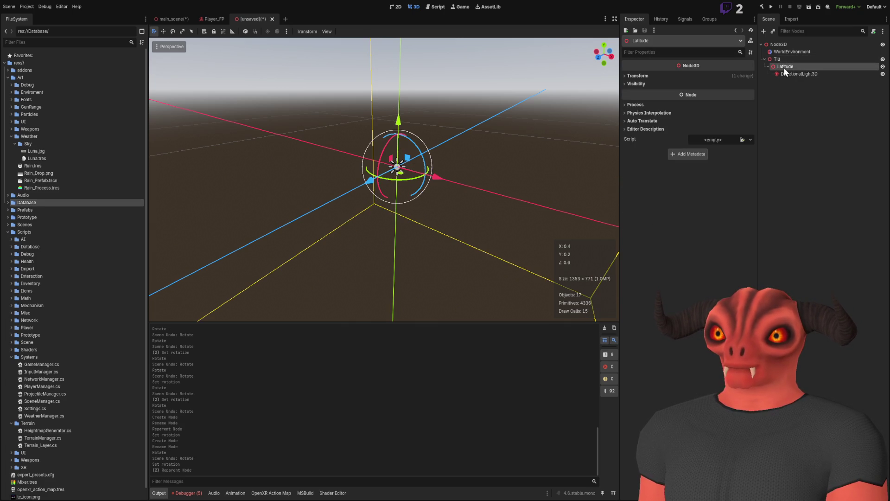
{"action": "left_click", "coordinate": [786, 75]}
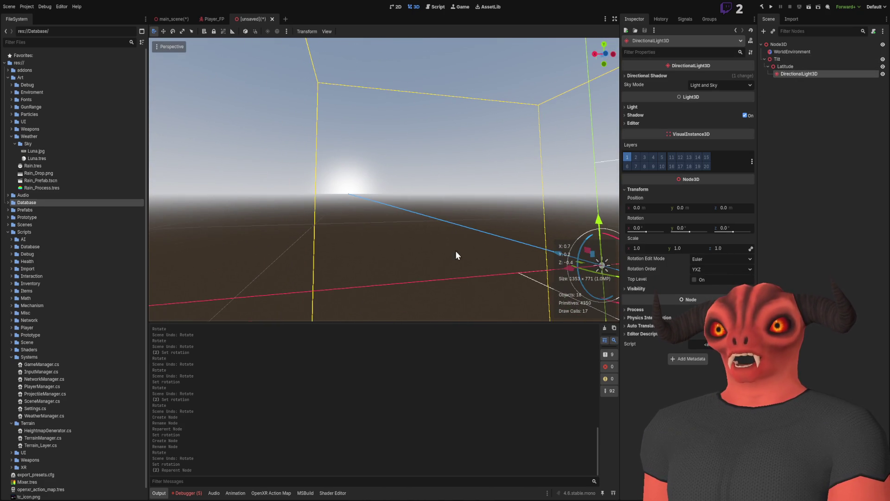
{"action": "left_click", "coordinate": [786, 59]}
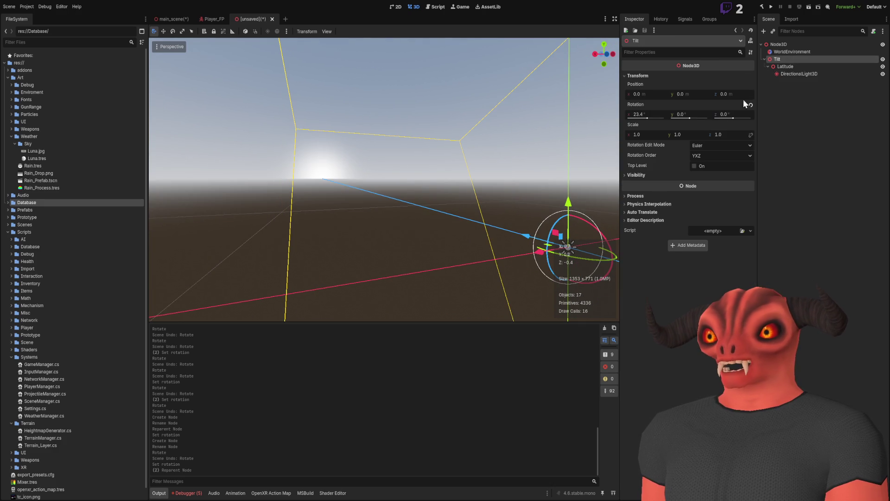
{"action": "mouse_move", "coordinate": [686, 119]}
{"action": "left_mouse_down"}
{"action": "mouse_move", "coordinate": [694, 119]}
{"action": "mouse_move", "coordinate": [637, 119]}
{"action": "left_mouse_up"}
{"action": "mouse_move", "coordinate": [464, 185]}
{"action": "left_mouse_down"}
{"action": "mouse_move", "coordinate": [417, 194]}
{"action": "mouse_move", "coordinate": [617, 227]}
{"action": "left_mouse_up"}
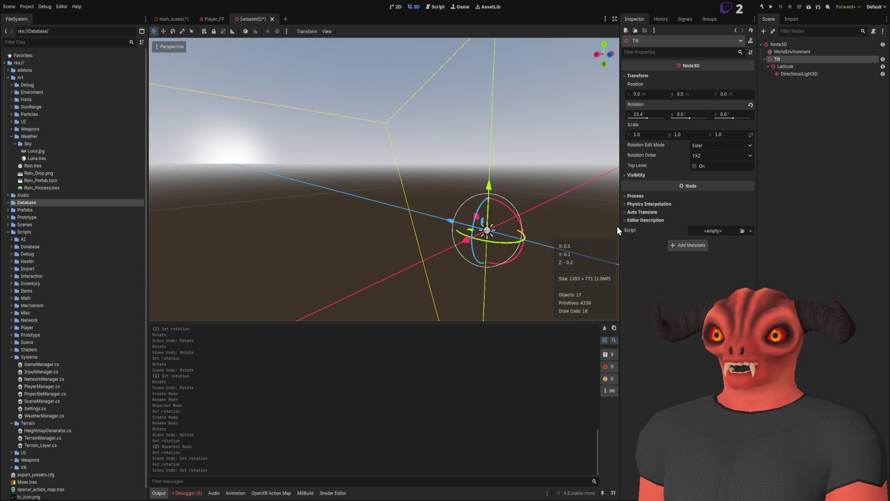
Step: Change Latitude's X rotation from -23.4 to 0
{"action": "left_click", "coordinate": [803, 70]}
{"action": "left_click", "coordinate": [638, 76]}
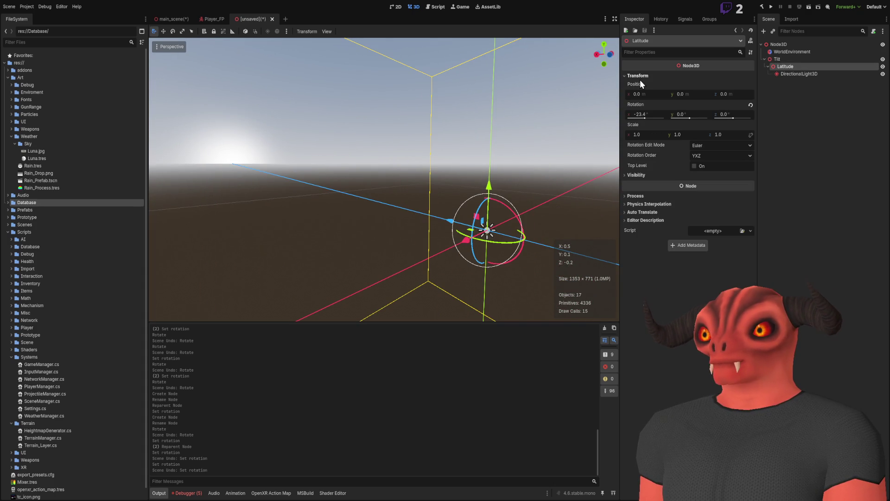
{"action": "left_click", "coordinate": [648, 114]}
{"action": "key", "text": "Return"}
{"action": "left_click", "coordinate": [814, 75]}
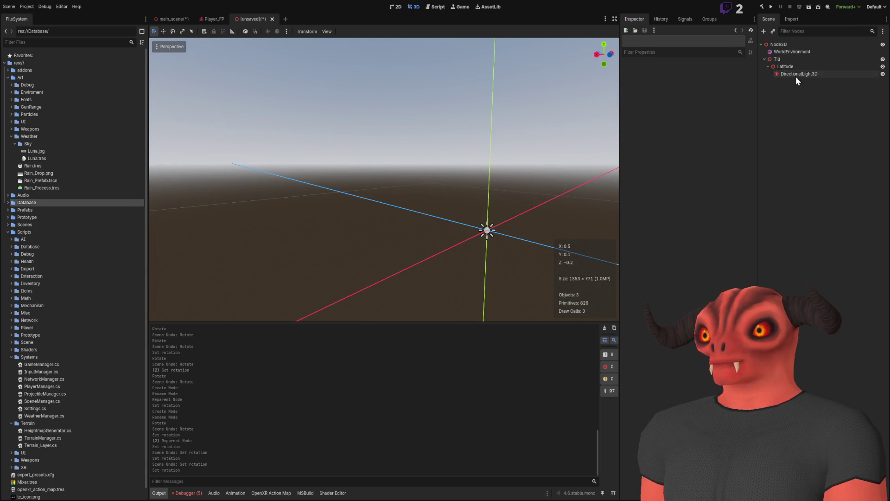
{"action": "left_click", "coordinate": [789, 67]}
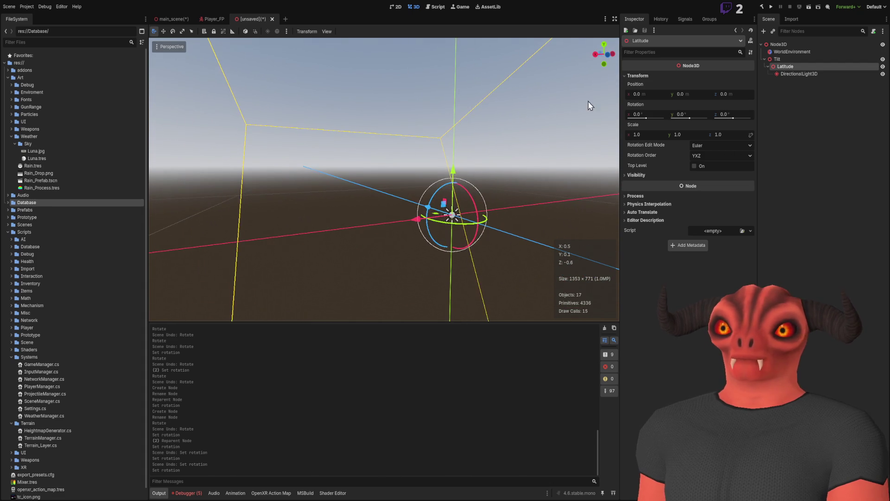
{"action": "left_click", "coordinate": [822, 119]}
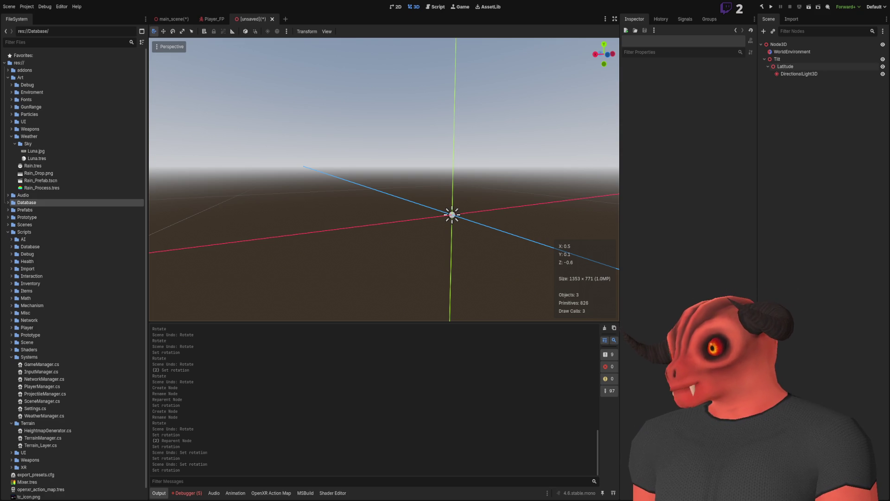
{"action": "left_click_drag", "start_coordinate": [194, 177], "coordinate": [230, 149]}
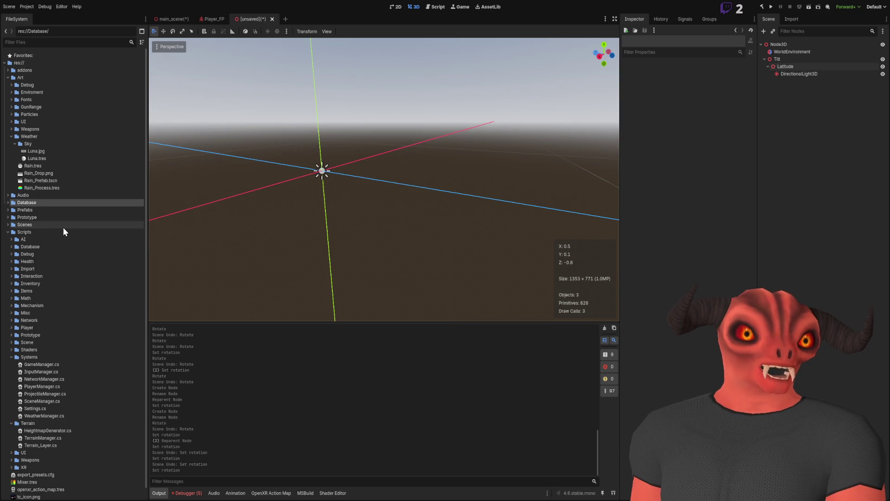
{"action": "left_click", "coordinate": [166, 19]}
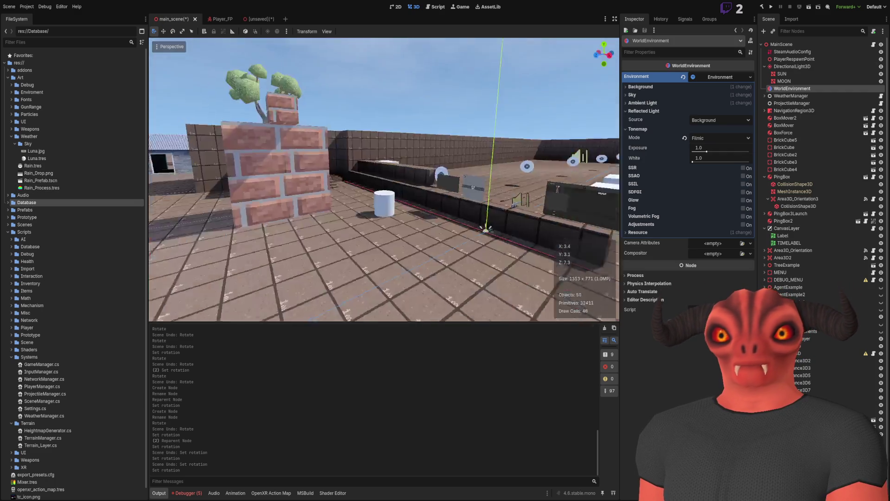
{"action": "scroll", "coordinate": [384, 180], "scroll_direction": "up", "scroll_amount": 2}
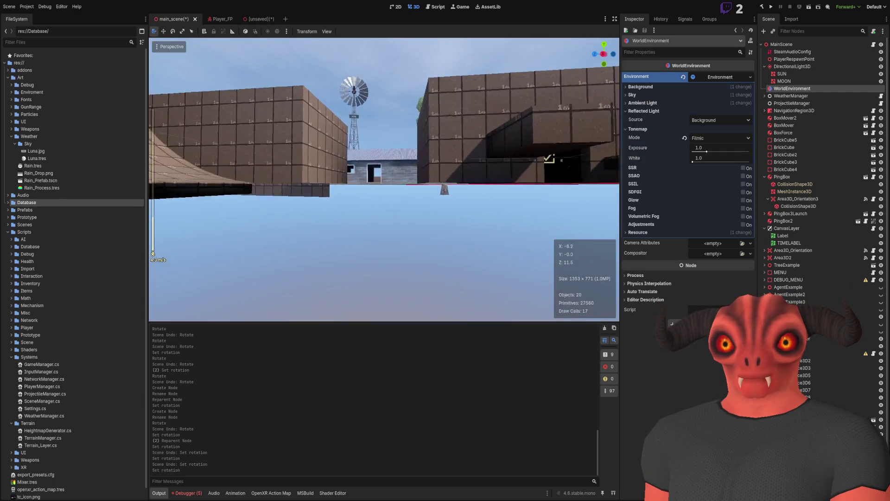
{"action": "key", "text": "w"}
{"action": "key", "text": "w"}
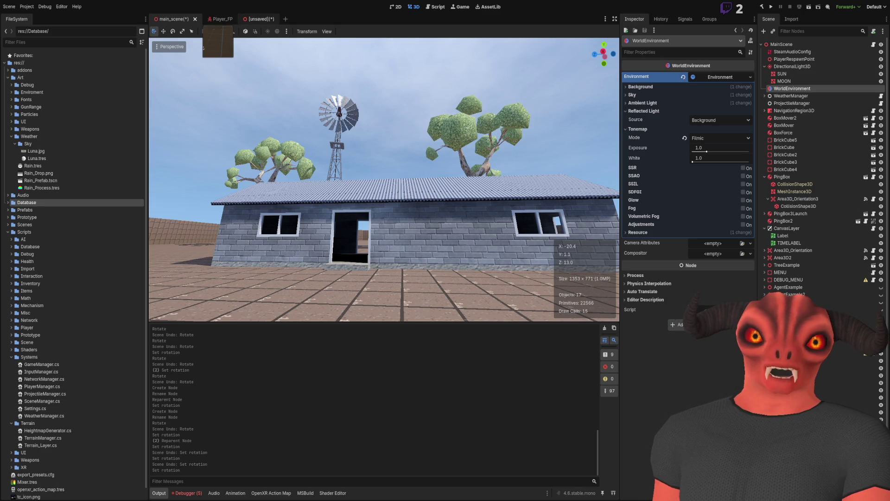
{"action": "left_click", "coordinate": [257, 18]}
{"action": "left_click", "coordinate": [784, 60]}
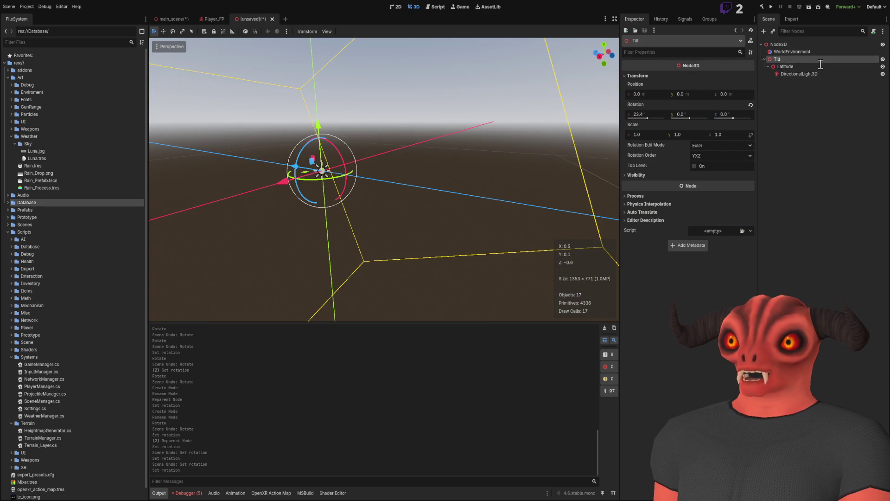
Step: Rename Tilt to AxialTilt and confirm its 23.44° X rotation
{"action": "key", "text": "F2"}
{"action": "type", "text": "AxialTilt"}
{"action": "key", "text": "Return"}
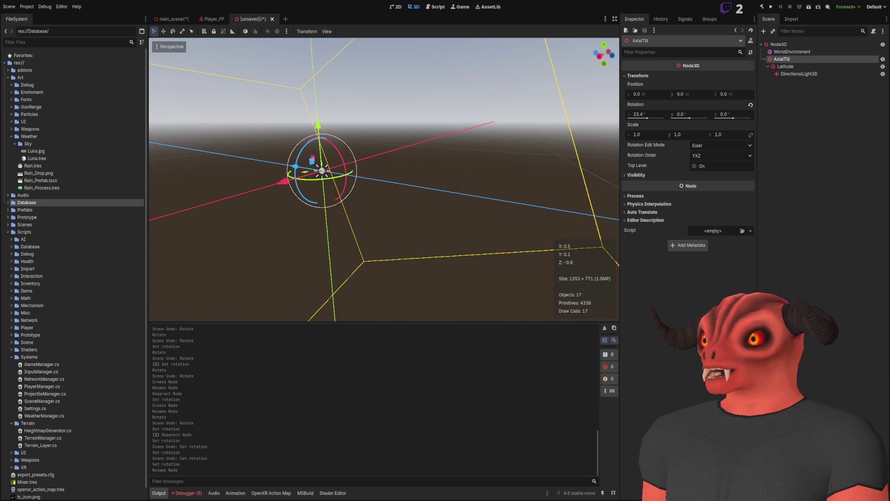
{"action": "left_click", "coordinate": [651, 113]}
{"action": "key", "text": "Return"}
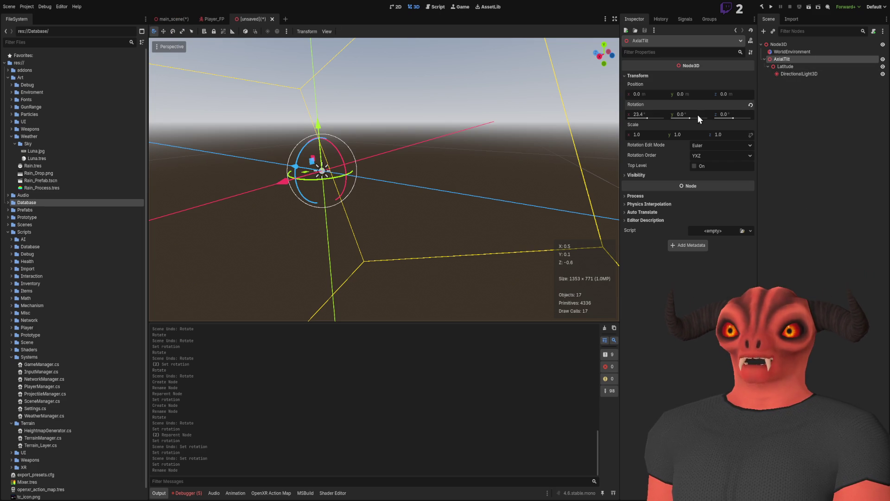
Step: Try a 0.001 X position on AxialTilt, then undo it back to zero
{"action": "left_click", "coordinate": [655, 93]}
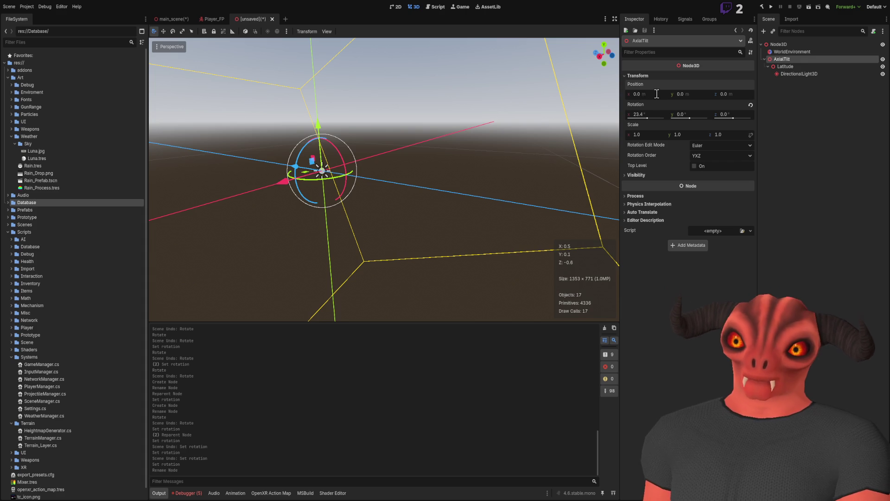
{"action": "double_click", "coordinate": [656, 94]}
{"action": "type", "text": "0.001"}
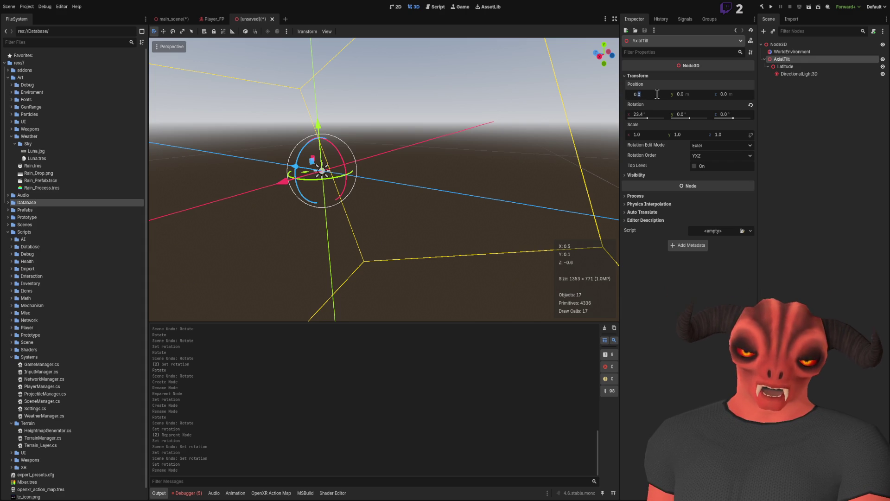
{"action": "key", "text": "Return"}
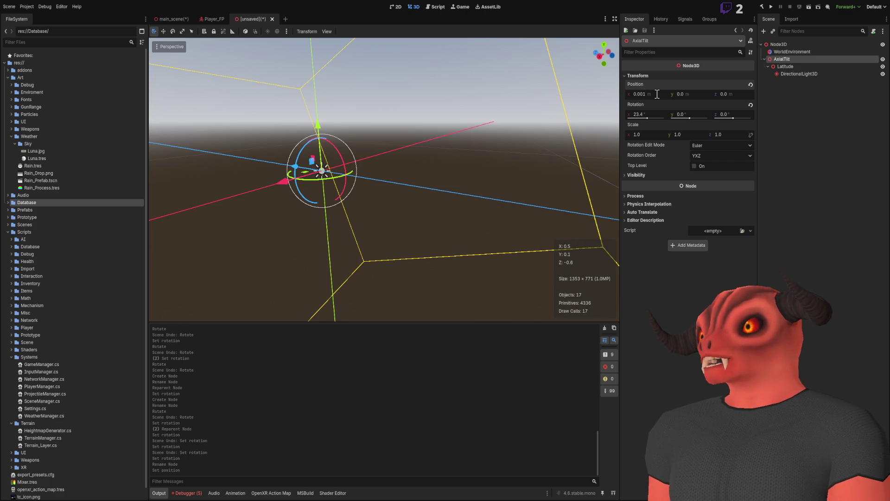
{"action": "key", "text": "ctrl+z"}
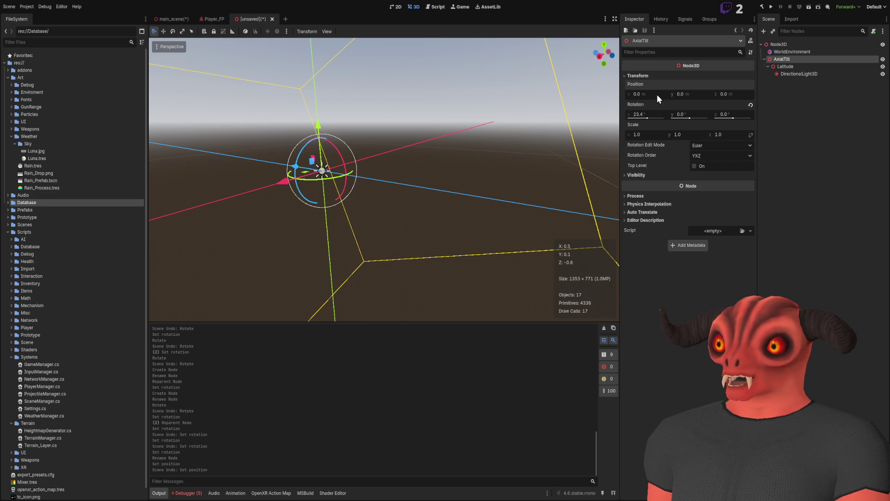
{"action": "left_click", "coordinate": [163, 20]}
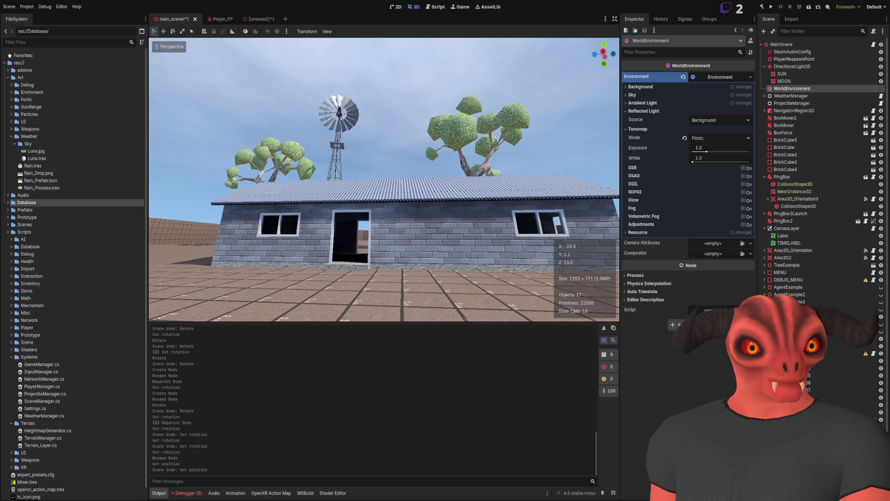
Step: Leave the main scene's WorldEnvironment settings and switch to the Visual Studio code editor
{"action": "key", "text": "alt+Tab"}
Step: Review the CalculateSunPosition code in Global.cs
{"action": "left_click", "coordinate": [223, 311], "text": "ctrl"}
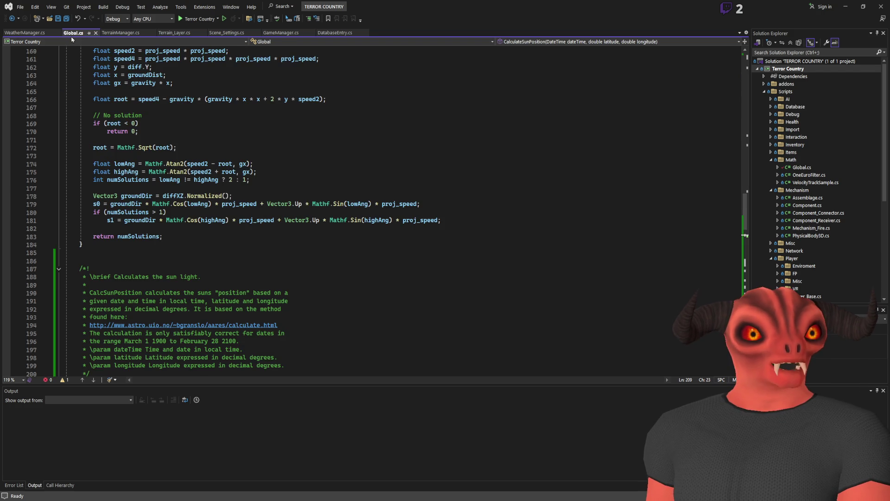
{"action": "scroll", "coordinate": [176, 329], "scroll_direction": "down", "scroll_amount": 10}
{"action": "scroll", "coordinate": [175, 329], "scroll_direction": "down", "scroll_amount": 15}
{"action": "scroll", "coordinate": [234, 312], "scroll_direction": "up", "scroll_amount": 15}
Step: Add an empty void CalculateSun() method after _Process in WeatherManager.cs
{"action": "left_click", "coordinate": [25, 32]}
{"action": "scroll", "coordinate": [165, 185], "scroll_direction": "down", "scroll_amount": 8}
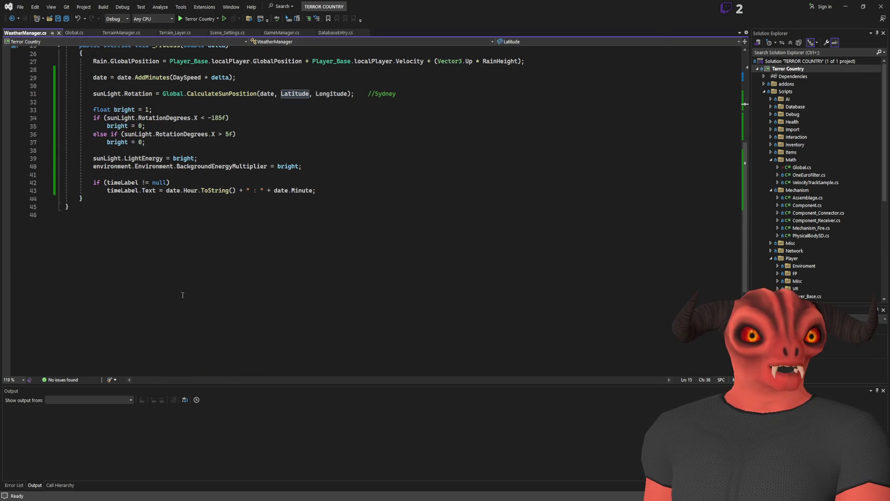
{"action": "left_click", "coordinate": [165, 201]}
{"action": "scroll", "coordinate": [165, 202], "scroll_direction": "up", "scroll_amount": 4}
{"action": "key", "text": "Return"}
{"action": "key", "text": "Return"}
{"action": "key", "text": "Return"}
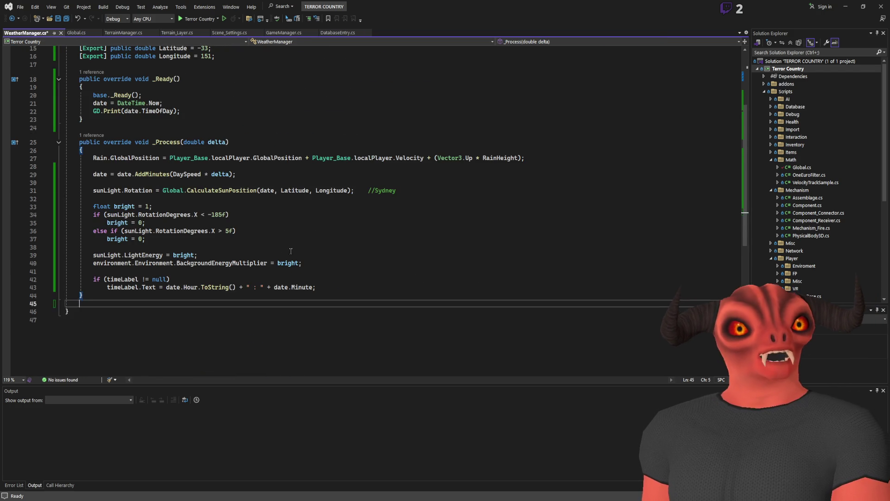
{"action": "type", "text": "void "}
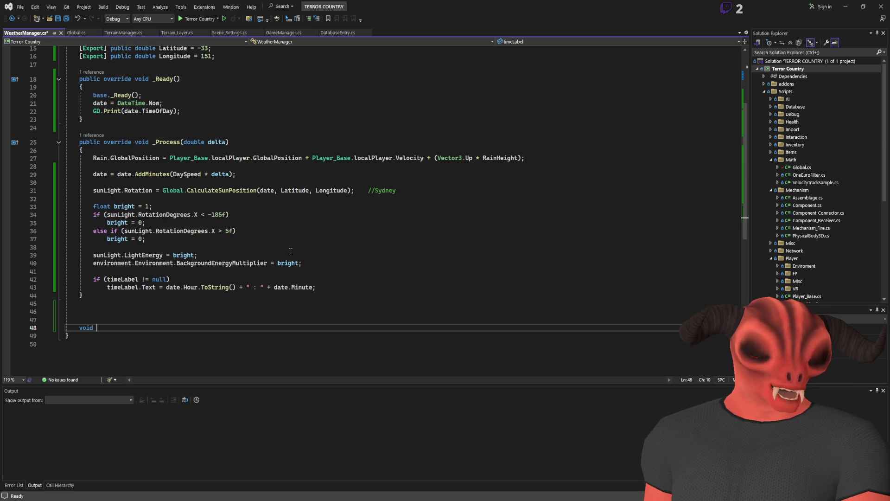
{"action": "type", "text": "Calculate"}
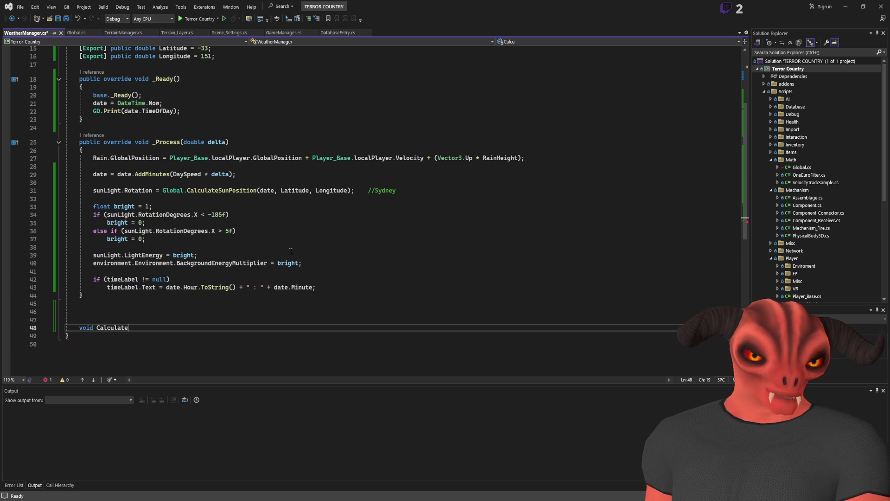
{"action": "type", "text": "Sun()"}
{"action": "key", "text": "Return"}
{"action": "type", "text": "{"}
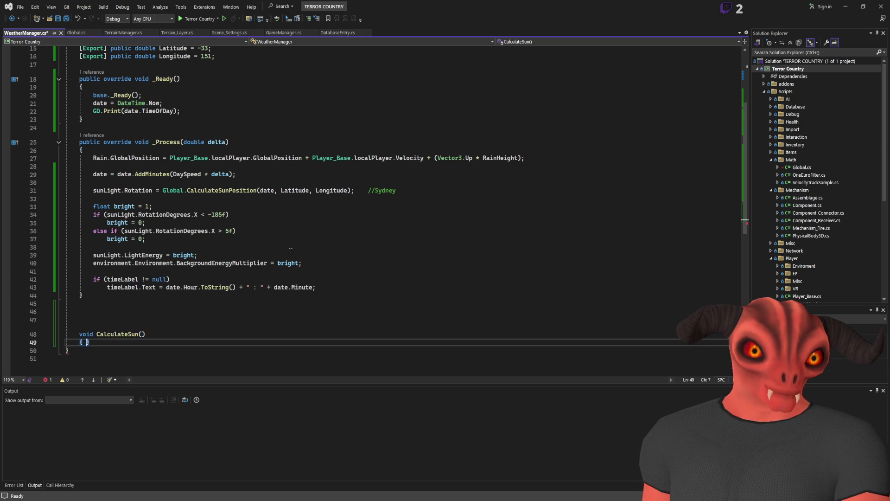
{"action": "key", "text": "Return"}
{"action": "scroll", "coordinate": [259, 252], "scroll_direction": "down", "scroll_amount": 1}
{"action": "scroll", "coordinate": [258, 252], "scroll_direction": "up", "scroll_amount": 1}
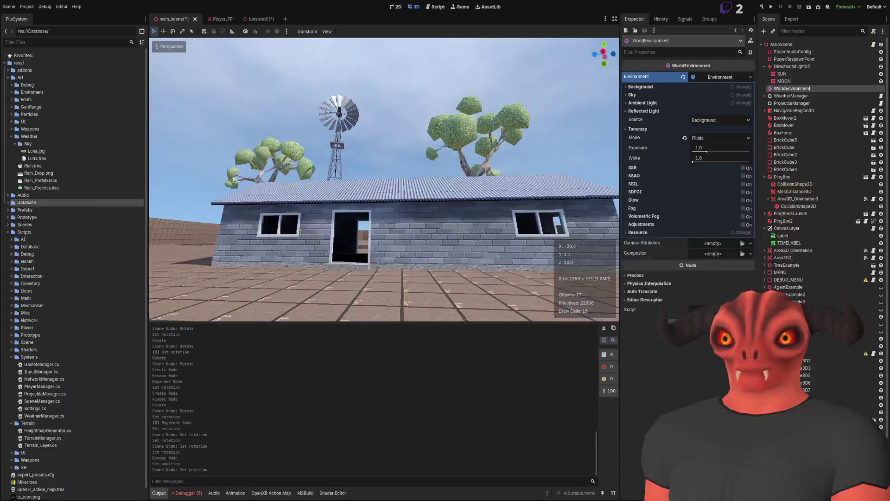
Step: In the main scene, collapse the Environment settings and select the directional light
{"action": "left_click", "coordinate": [711, 76]}
{"action": "mouse_move", "coordinate": [431, 125]}
{"action": "left_mouse_down"}
{"action": "mouse_move", "coordinate": [394, 148]}
{"action": "mouse_move", "coordinate": [403, 144]}
{"action": "mouse_move", "coordinate": [418, 162]}
{"action": "mouse_move", "coordinate": [408, 195]}
{"action": "mouse_move", "coordinate": [389, 186]}
{"action": "left_mouse_up"}
{"action": "left_click", "coordinate": [817, 66]}
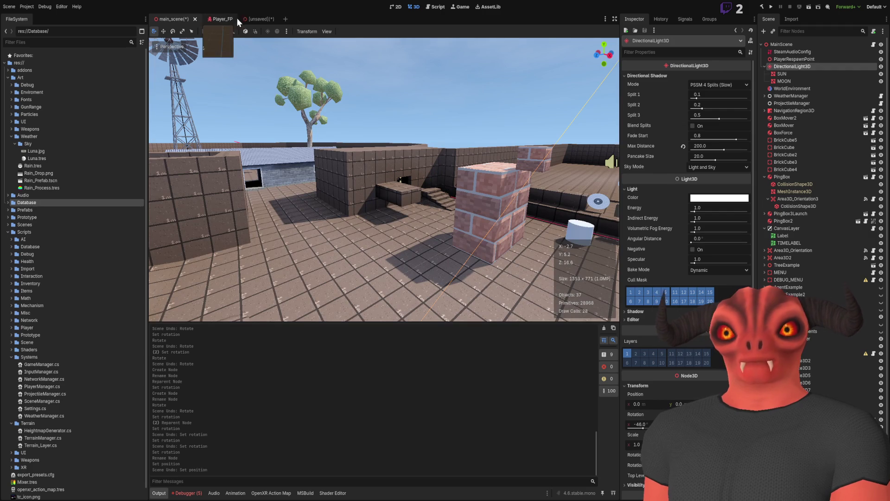
Step: In the unsaved test scene, reparent nodes so Latitude contains AxialTilt and DirectionalLight3D
{"action": "left_click", "coordinate": [254, 19]}
{"action": "mouse_move", "coordinate": [305, 105]}
{"action": "left_mouse_down"}
{"action": "mouse_move", "coordinate": [334, 130]}
{"action": "mouse_move", "coordinate": [336, 121]}
{"action": "left_mouse_up"}
{"action": "mouse_move", "coordinate": [336, 204]}
{"action": "left_mouse_down"}
{"action": "mouse_move", "coordinate": [401, 207]}
{"action": "mouse_move", "coordinate": [571, 130]}
{"action": "left_mouse_up"}
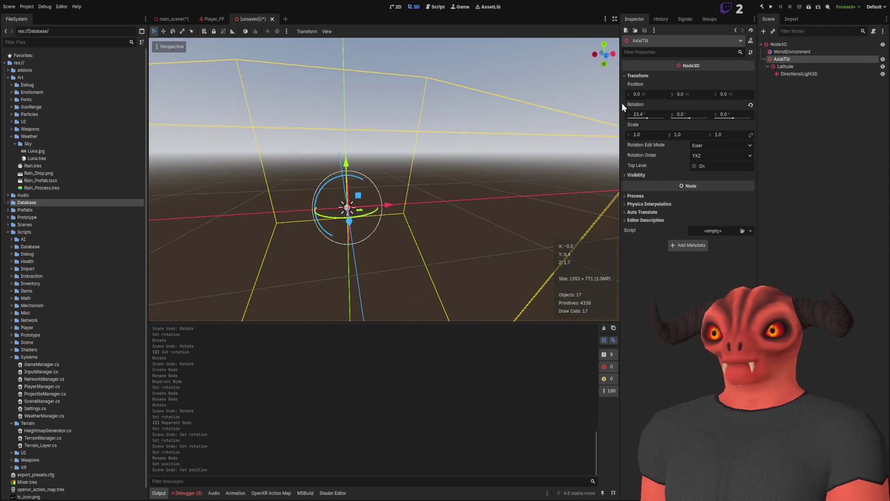
{"action": "left_click_drag", "start_coordinate": [801, 75], "coordinate": [786, 64]}
{"action": "left_click", "coordinate": [783, 57]}
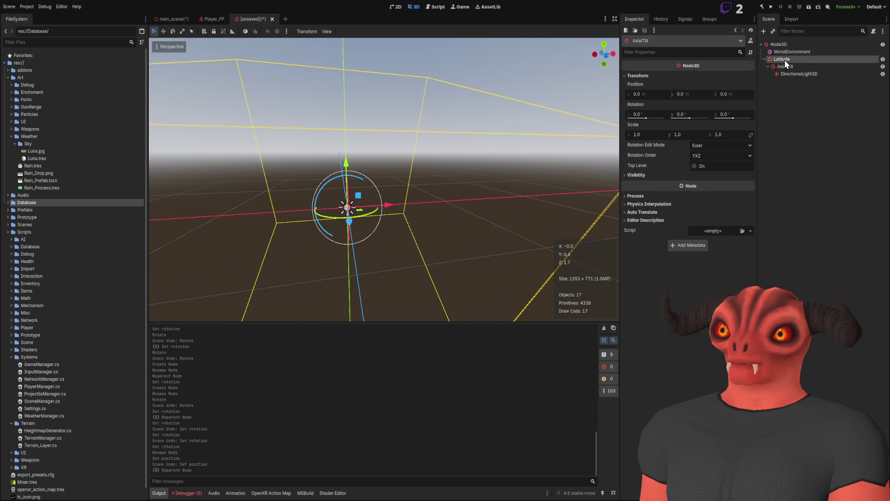
Step: Set AxialTilt's X rotation to 23.4° and frame the view on Latitude
{"action": "left_click", "coordinate": [787, 65]}
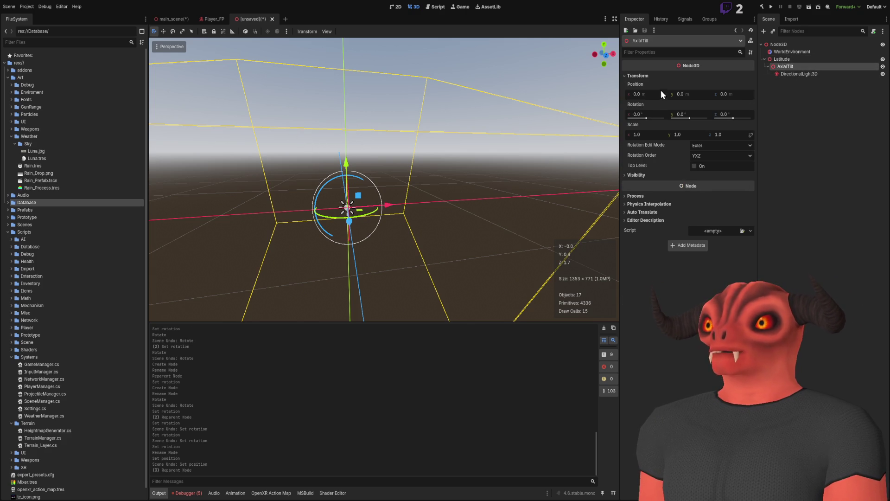
{"action": "left_click", "coordinate": [639, 114]}
{"action": "type", "text": "22.4"}
{"action": "key", "text": "Return"}
{"action": "left_click_drag", "start_coordinate": [431, 171], "coordinate": [364, 294]}
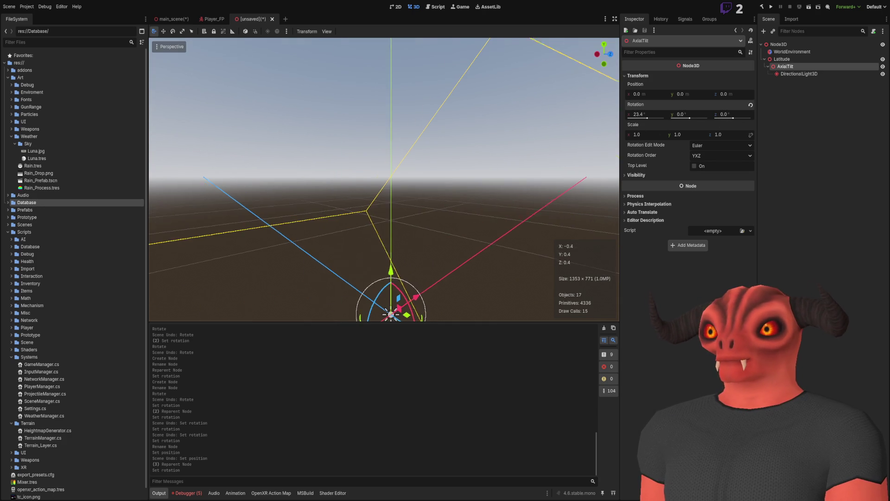
{"action": "left_click", "coordinate": [781, 59]}
{"action": "left_click_drag", "start_coordinate": [654, 115], "coordinate": [647, 113]}
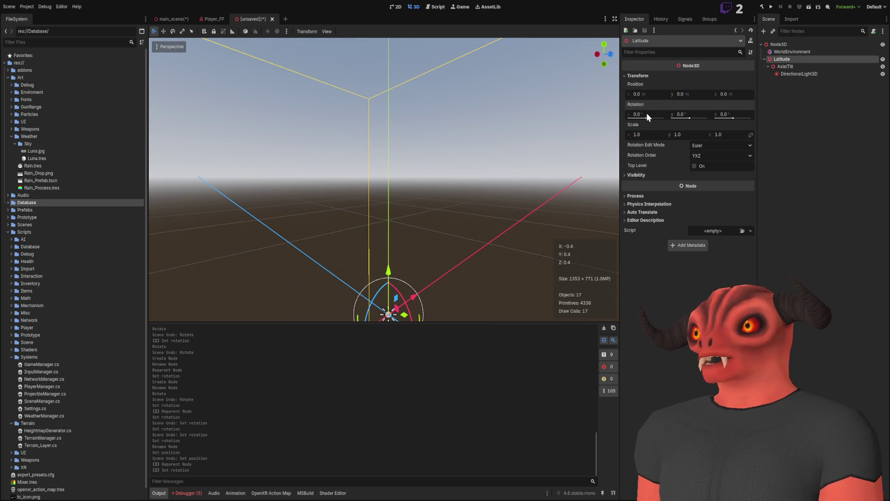
{"action": "key", "text": "f"}
{"action": "left_click", "coordinate": [819, 121]}
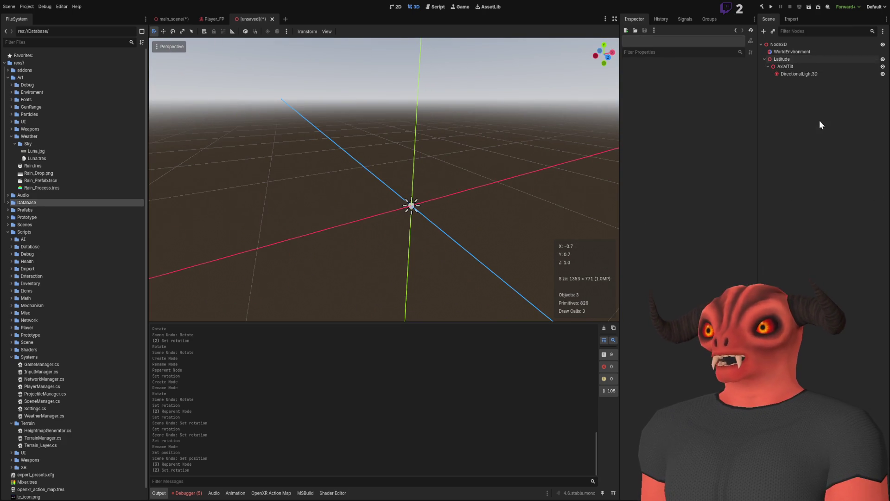
Step: Add a new Node3D named Rotation under the root and move Latitude inside it
{"action": "left_click", "coordinate": [791, 47]}
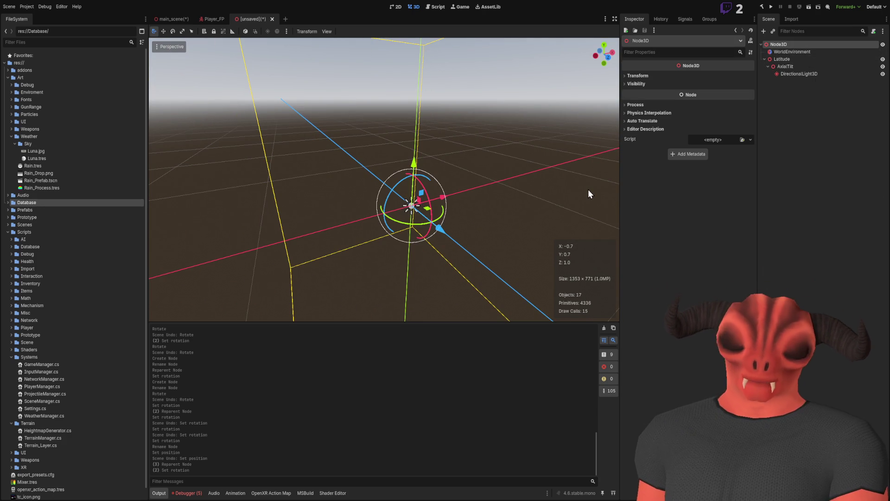
{"action": "key", "text": "ctrl+a"}
{"action": "key", "text": "Return"}
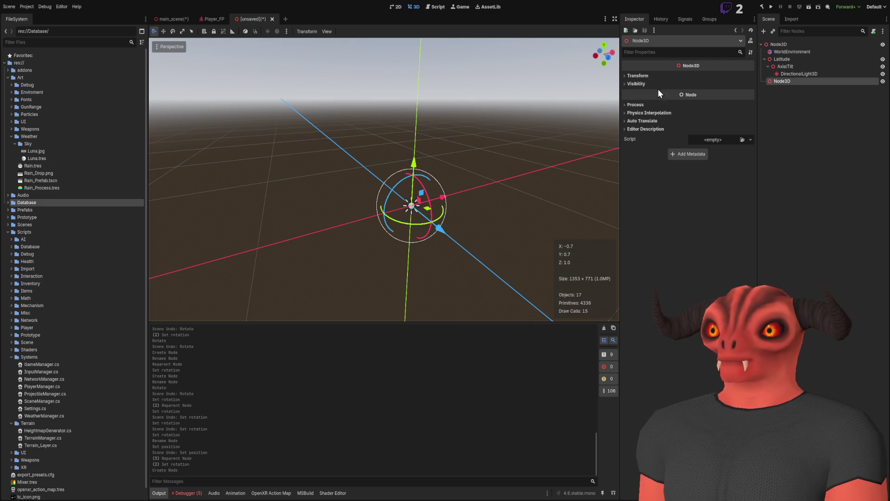
{"action": "mouse_move", "coordinate": [782, 59]}
{"action": "left_mouse_down"}
{"action": "mouse_move", "coordinate": [781, 91]}
{"action": "mouse_move", "coordinate": [781, 82]}
{"action": "left_mouse_up"}
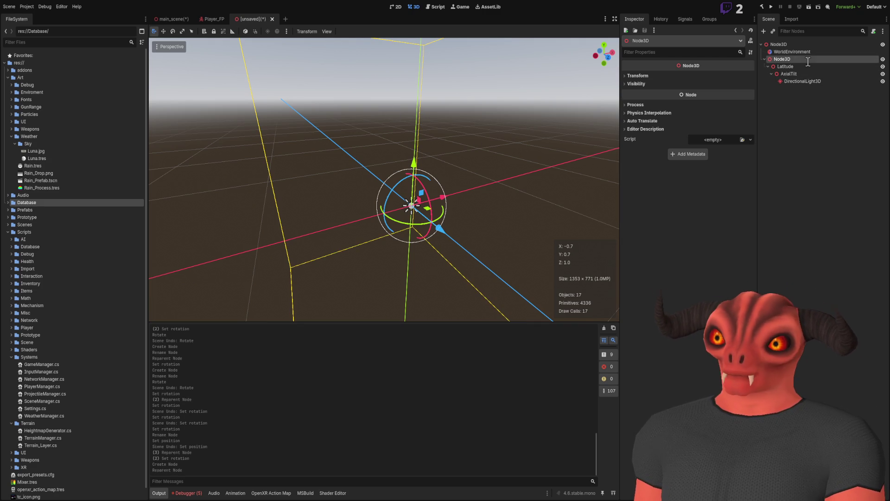
{"action": "type", "text": "Rotation"}
Step: Enter -34° on Latitude, check AxialTilt's tilt, and test-spin the Rotation node before undoing
{"action": "left_click", "coordinate": [793, 66]}
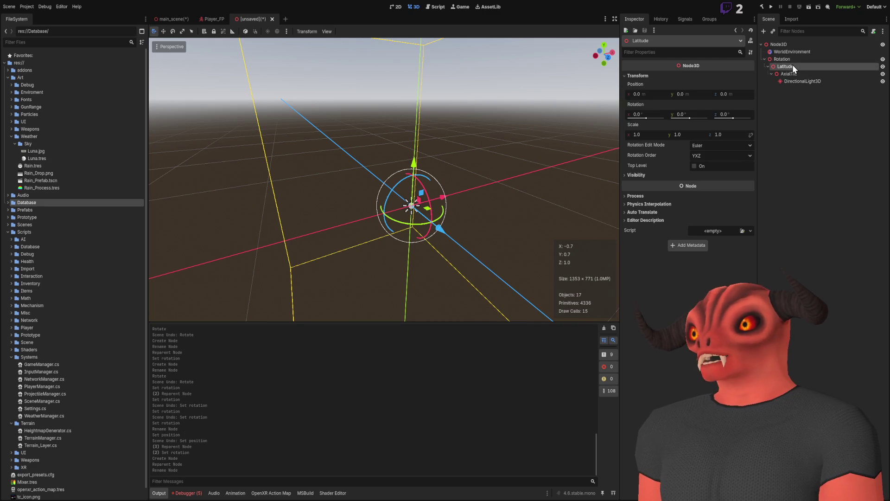
{"action": "left_click", "coordinate": [652, 113]}
{"action": "type", "text": "-34"}
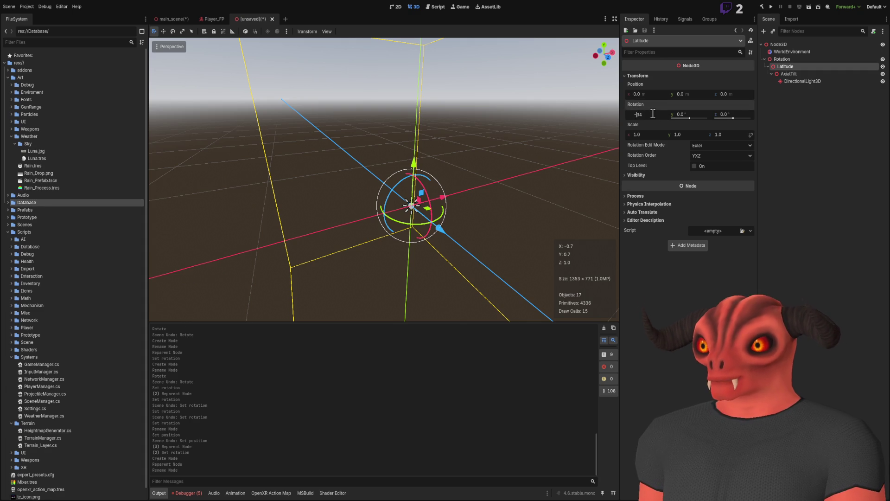
{"action": "key", "text": "Return"}
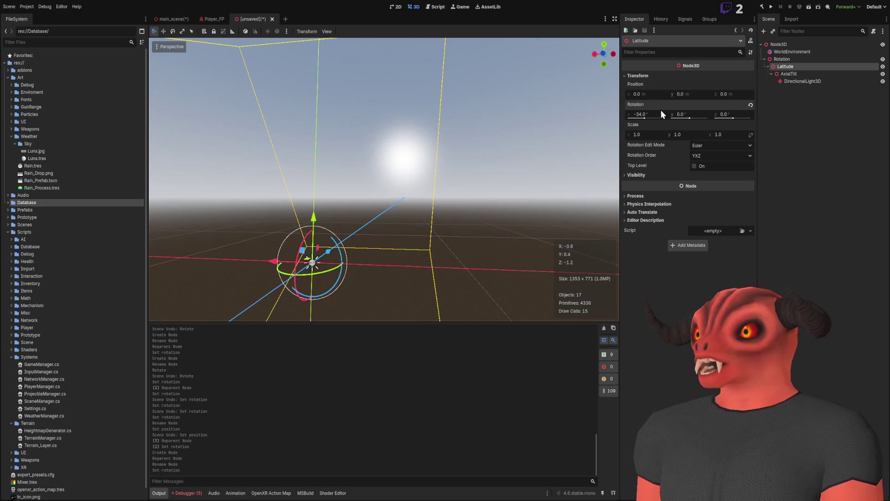
{"action": "left_click", "coordinate": [800, 74]}
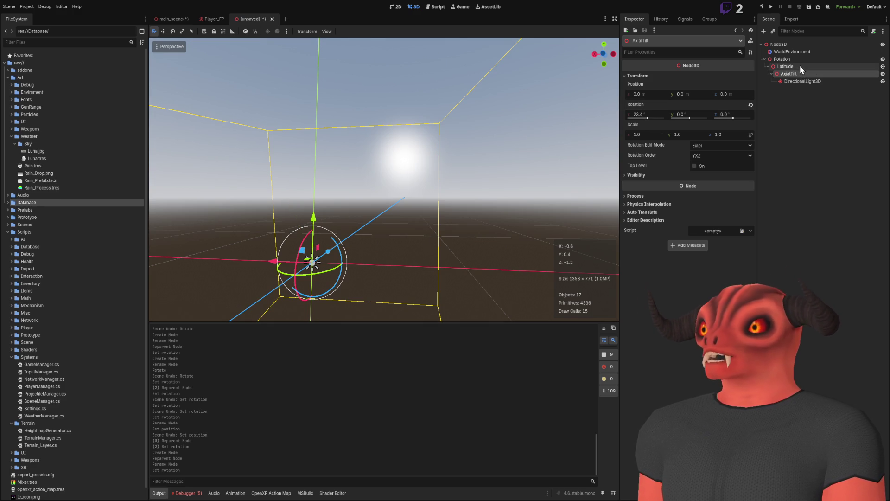
{"action": "left_click", "coordinate": [801, 80]}
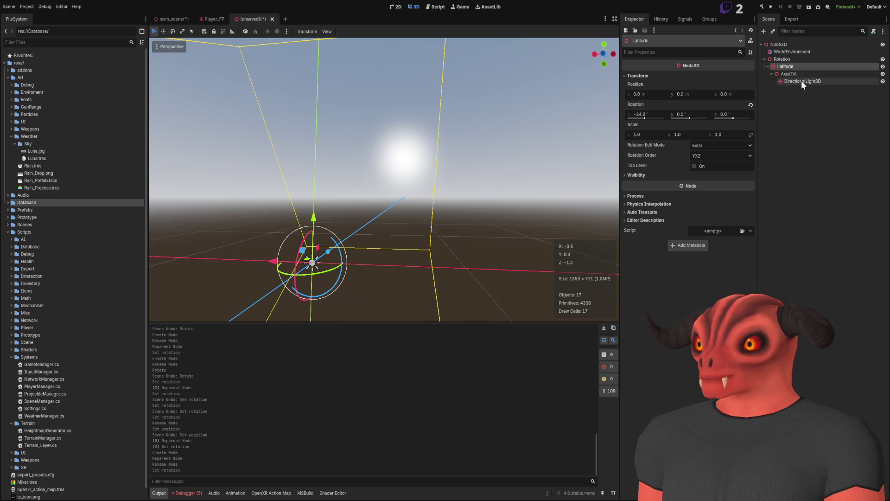
{"action": "left_click", "coordinate": [802, 73]}
{"action": "left_click", "coordinate": [800, 58]}
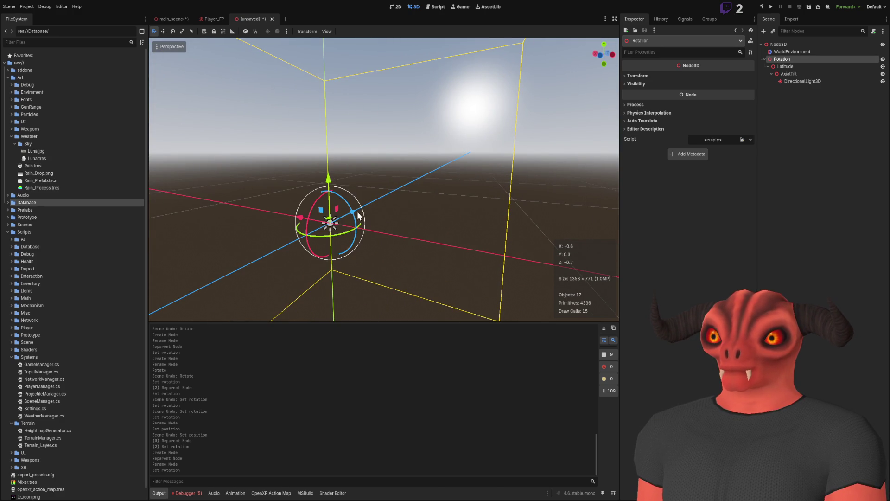
{"action": "left_click_drag", "start_coordinate": [318, 203], "coordinate": [309, 232]}
{"action": "key", "text": "ctrl+z"}
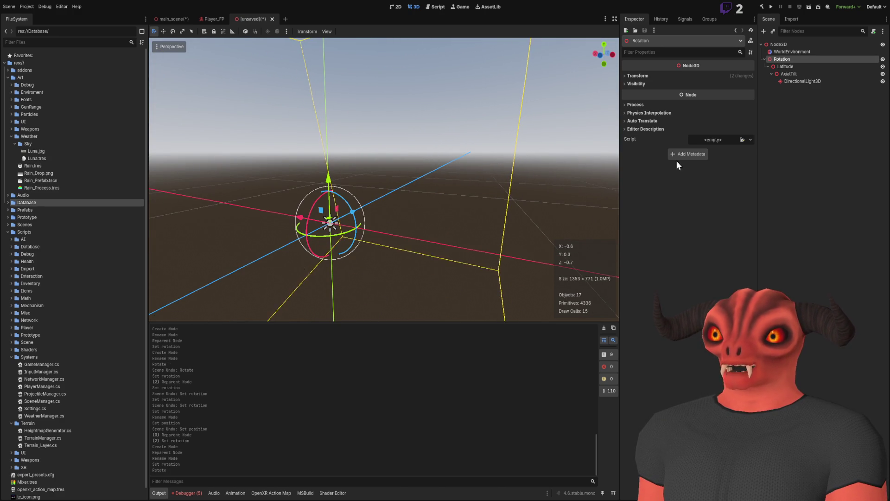
Step: Put Latitude's -34° on the Y axis and set its X rotation to 0
{"action": "left_click", "coordinate": [798, 66]}
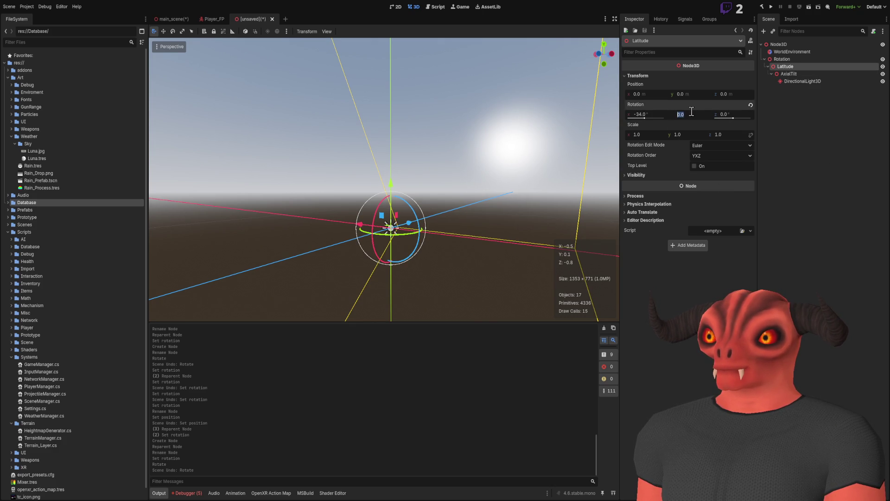
{"action": "key", "text": "Return"}
{"action": "left_click", "coordinate": [639, 114]}
{"action": "type", "text": "0"}
{"action": "key", "text": "Return"}
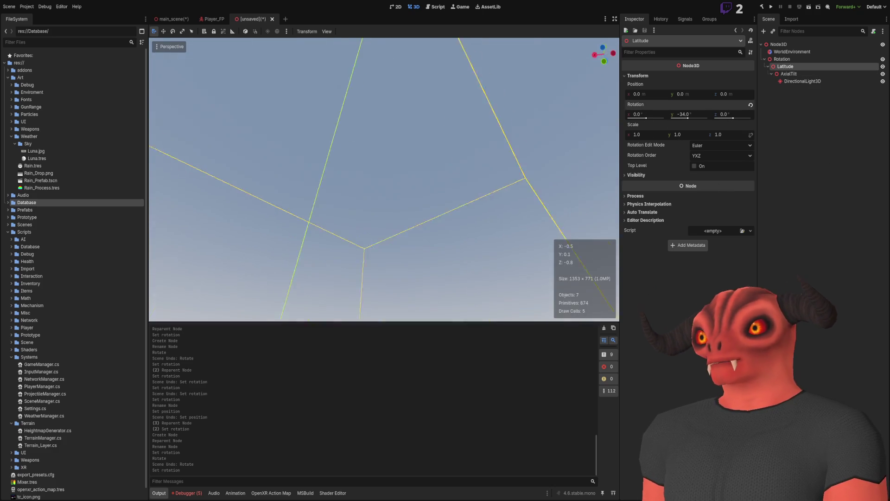
Step: Test-spin the Rotation node to move the sun, undo, then turn it about -27°
{"action": "left_click", "coordinate": [782, 58]}
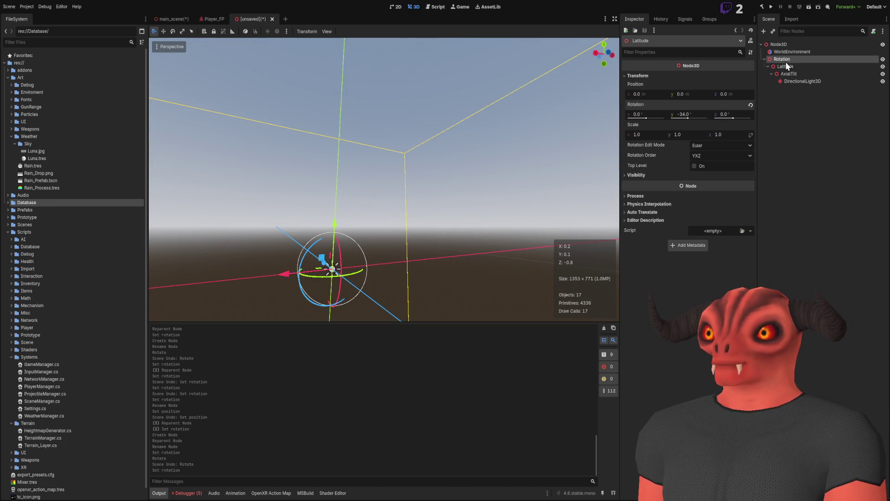
{"action": "left_click_drag", "start_coordinate": [339, 255], "coordinate": [341, 273]}
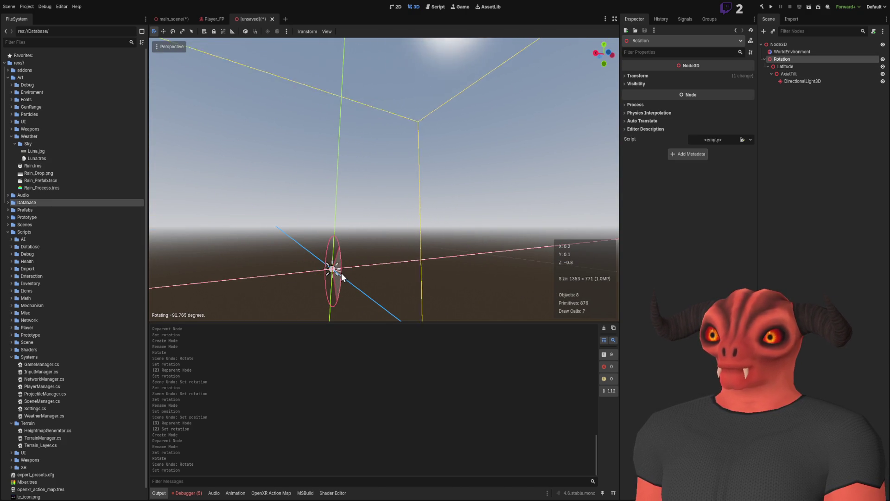
{"action": "mouse_move", "coordinate": [366, 209]}
{"action": "left_mouse_down"}
{"action": "mouse_move", "coordinate": [394, 235]}
{"action": "mouse_move", "coordinate": [318, 309]}
{"action": "mouse_move", "coordinate": [274, 278]}
{"action": "mouse_move", "coordinate": [280, 238]}
{"action": "left_mouse_up"}
{"action": "key", "text": "ctrl+z"}
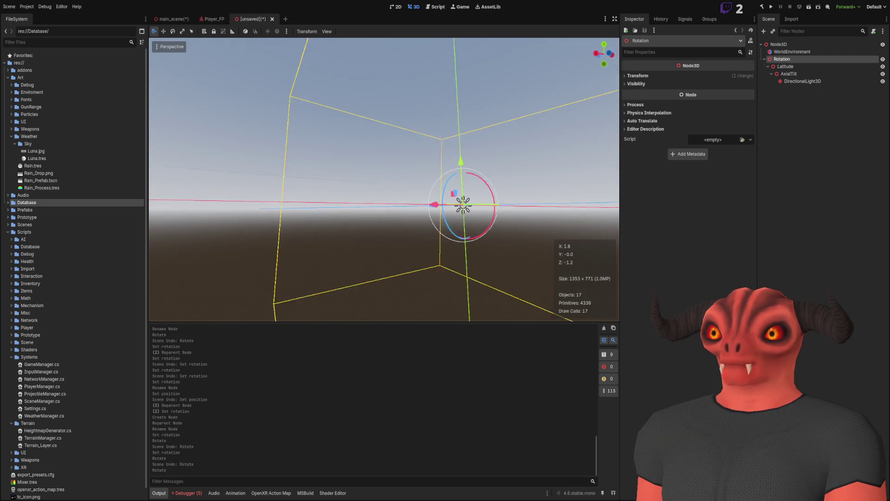
{"action": "key", "text": "ctrl+z"}
{"action": "mouse_move", "coordinate": [409, 216]}
{"action": "left_mouse_down"}
{"action": "mouse_move", "coordinate": [410, 236]}
{"action": "mouse_move", "coordinate": [417, 216]}
{"action": "left_mouse_up"}
{"action": "left_click", "coordinate": [830, 117]}
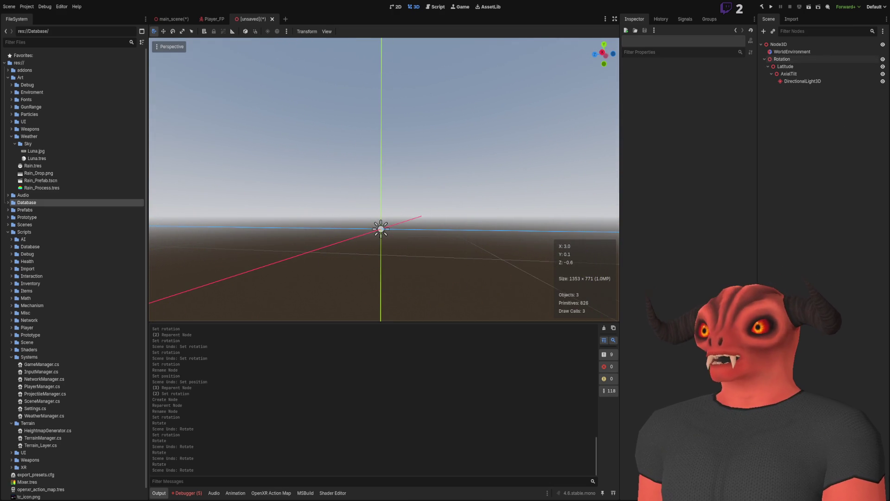
Step: Inspect the Rotation, light, AxialTilt and Latitude nodes from a steeper view angle
{"action": "left_click", "coordinate": [789, 59]}
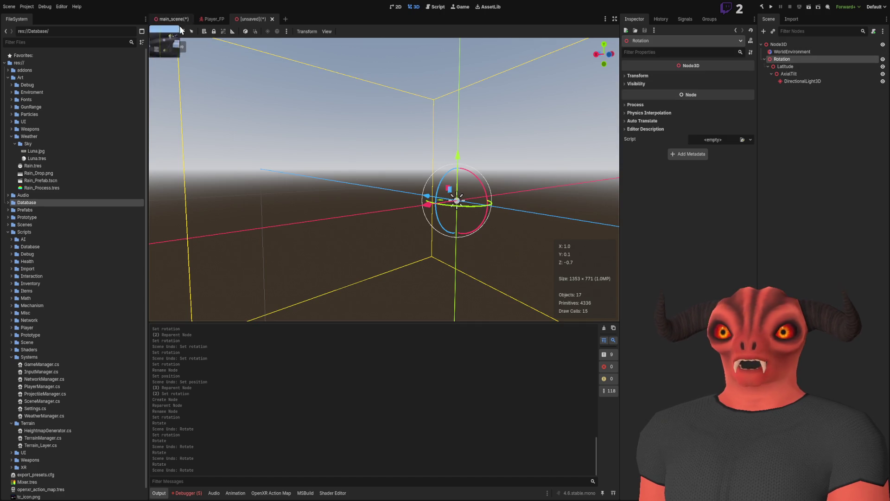
{"action": "mouse_move", "coordinate": [418, 195]}
{"action": "left_mouse_down"}
{"action": "mouse_move", "coordinate": [458, 270]}
{"action": "mouse_move", "coordinate": [408, 241]}
{"action": "left_mouse_up"}
{"action": "left_click", "coordinate": [809, 81]}
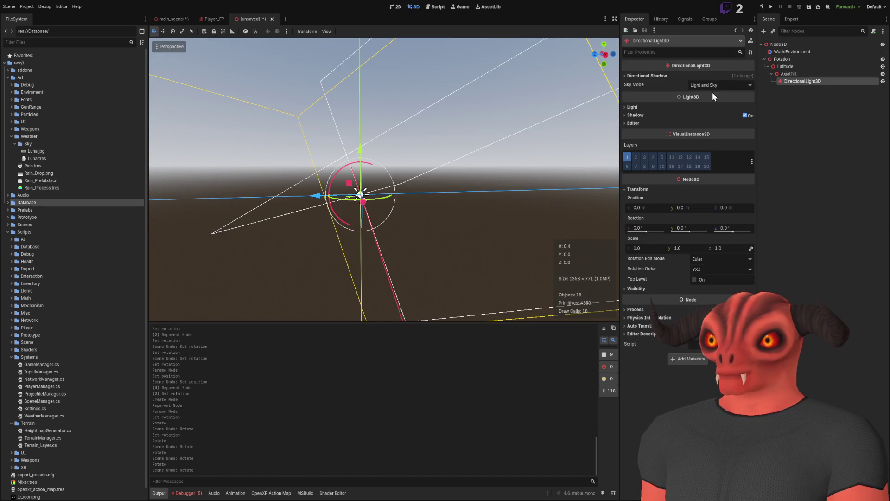
{"action": "mouse_move", "coordinate": [385, 186]}
{"action": "left_mouse_down"}
{"action": "mouse_move", "coordinate": [334, 204]}
{"action": "mouse_move", "coordinate": [547, 99]}
{"action": "left_mouse_up"}
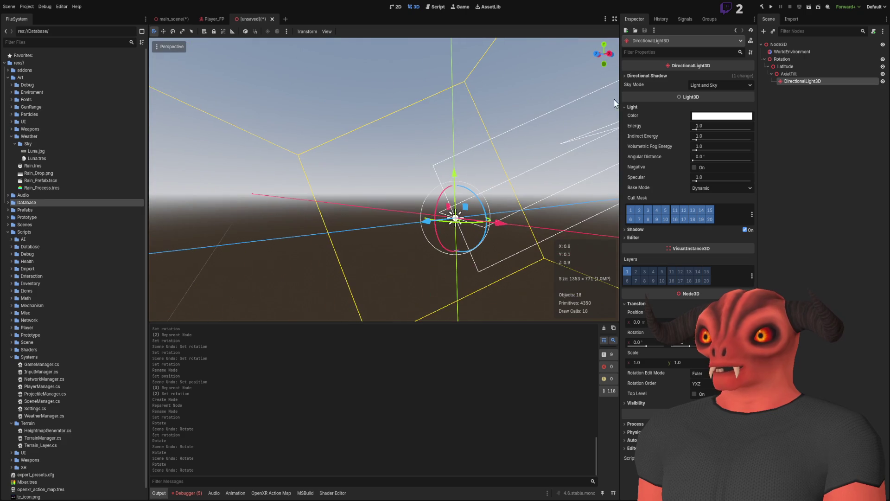
{"action": "left_click", "coordinate": [797, 73]}
{"action": "left_click", "coordinate": [798, 60]}
{"action": "left_click", "coordinate": [799, 67]}
Step: Test-tilt the Rotation node around X and undo, then move to main_scene and Global.cs
{"action": "left_click", "coordinate": [798, 59]}
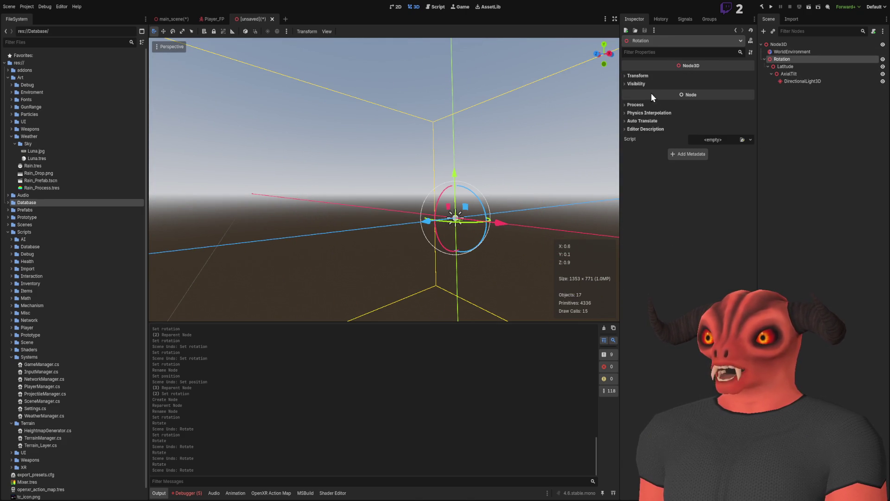
{"action": "left_click", "coordinate": [640, 76]}
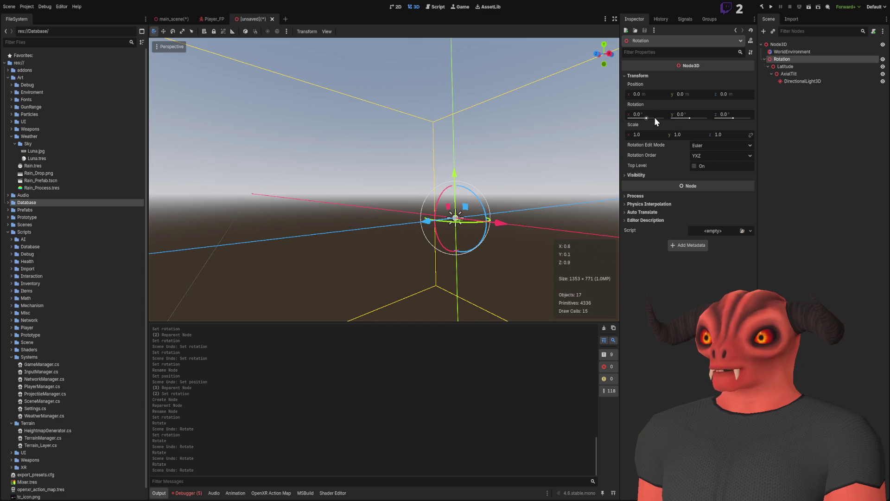
{"action": "left_click_drag", "start_coordinate": [650, 116], "coordinate": [641, 117]}
{"action": "key", "text": "ctrl+z"}
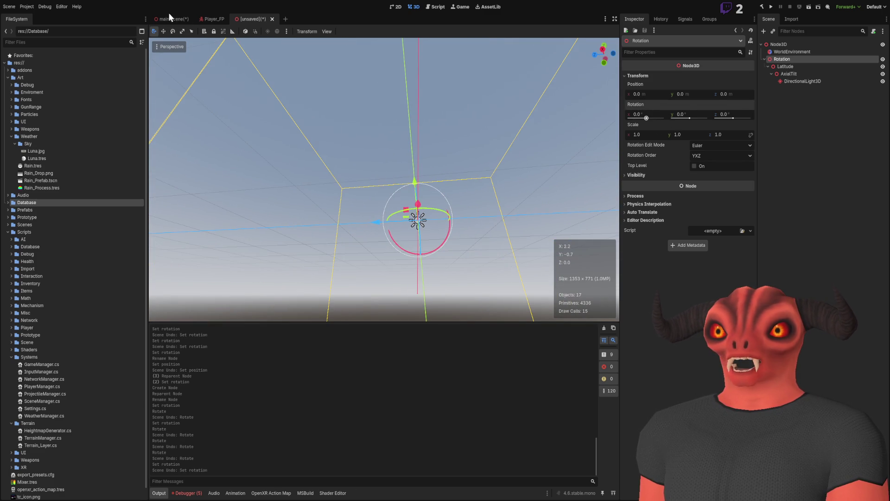
{"action": "left_click", "coordinate": [171, 19]}
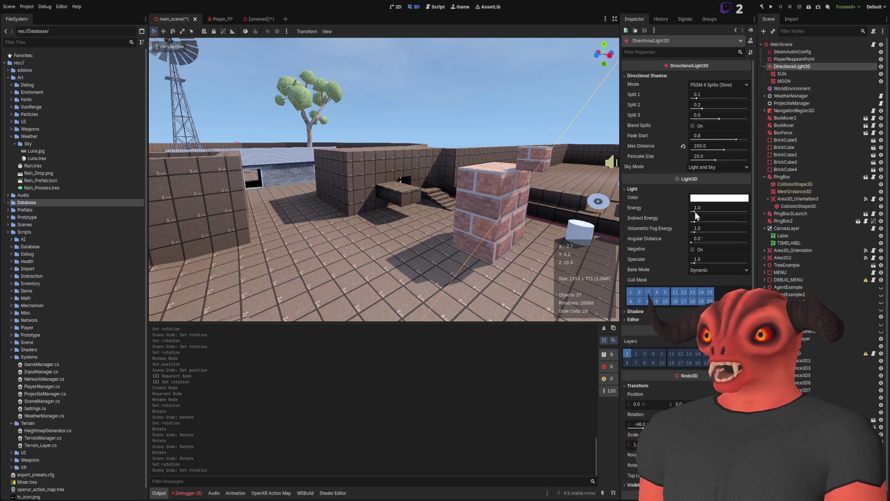
{"action": "key", "text": "alt+Tab"}
{"action": "scroll", "coordinate": [260, 271], "scroll_direction": "down", "scroll_amount": 15}
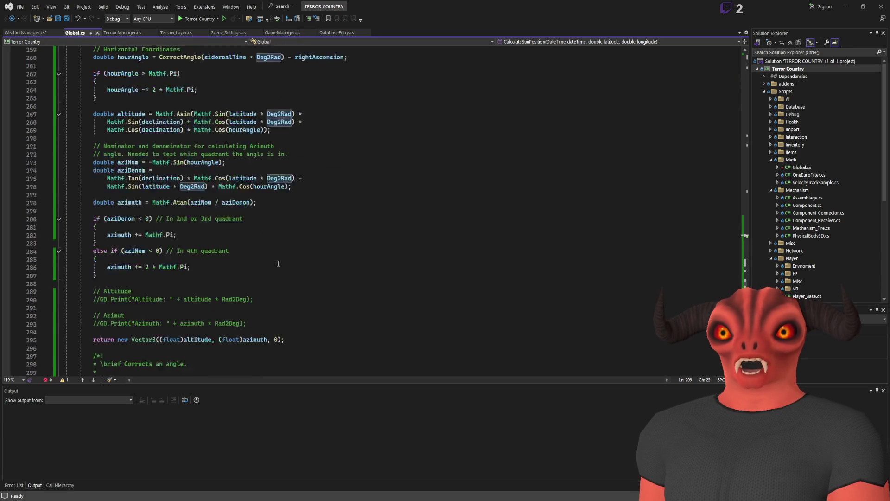
Step: Inspect the altitude and azimuth values returned by CalculateSunPosition, then return to Godot
{"action": "scroll", "coordinate": [214, 242], "scroll_direction": "up", "scroll_amount": 8}
{"action": "left_click", "coordinate": [197, 315]}
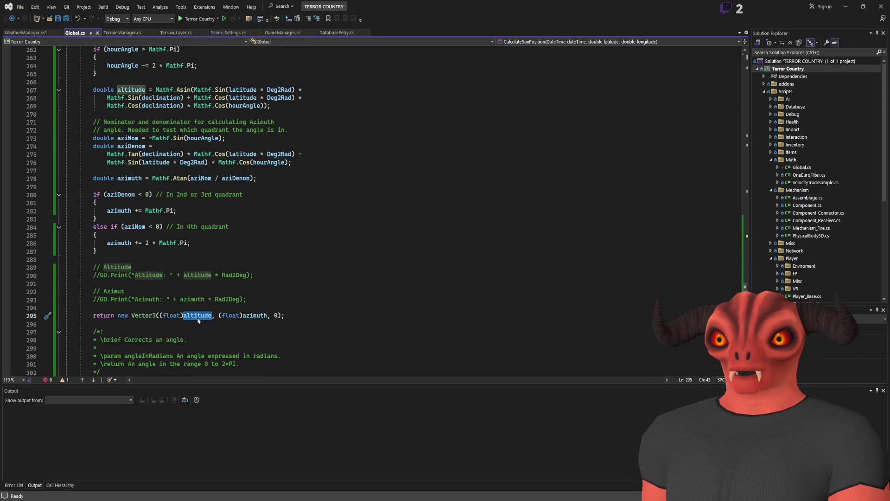
{"action": "left_click", "coordinate": [267, 316]}
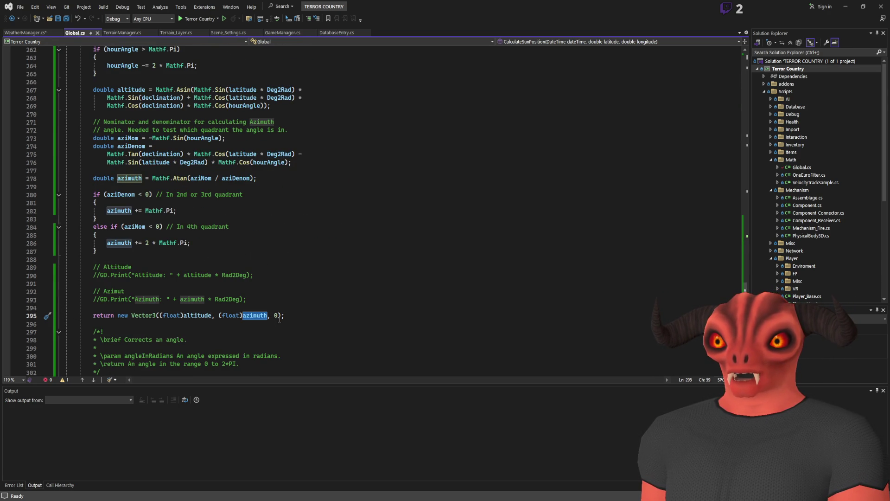
{"action": "key", "text": "alt+Tab"}
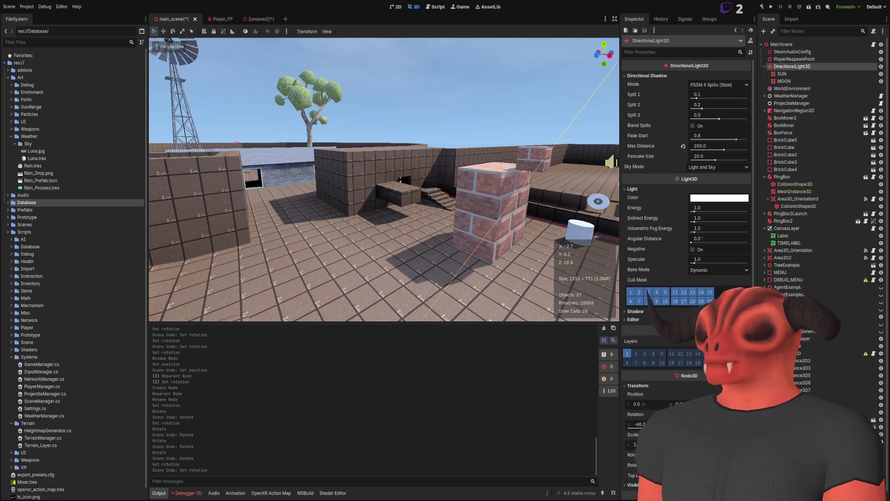
Step: Fly across the arena, then run the project from the unsaved test scene to test the lighting
{"action": "key", "text": "w"}
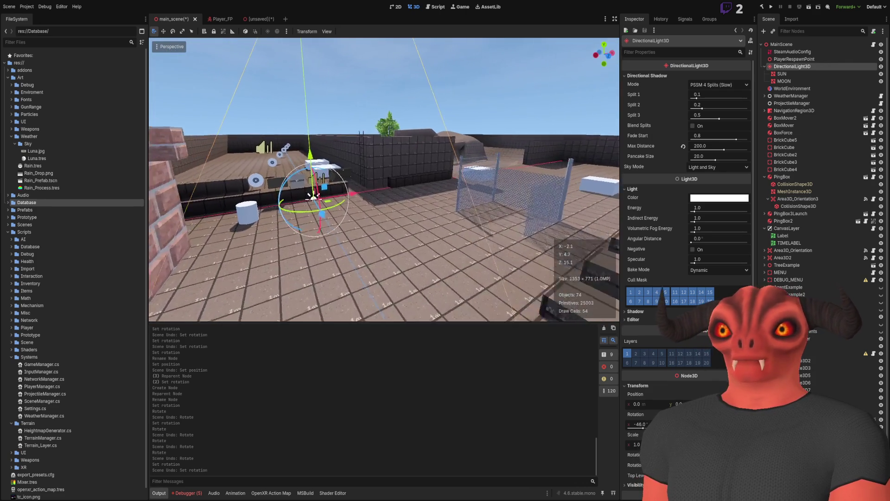
{"action": "key", "text": "w"}
{"action": "key", "text": "w"}
{"action": "left_click", "coordinate": [809, 6]}
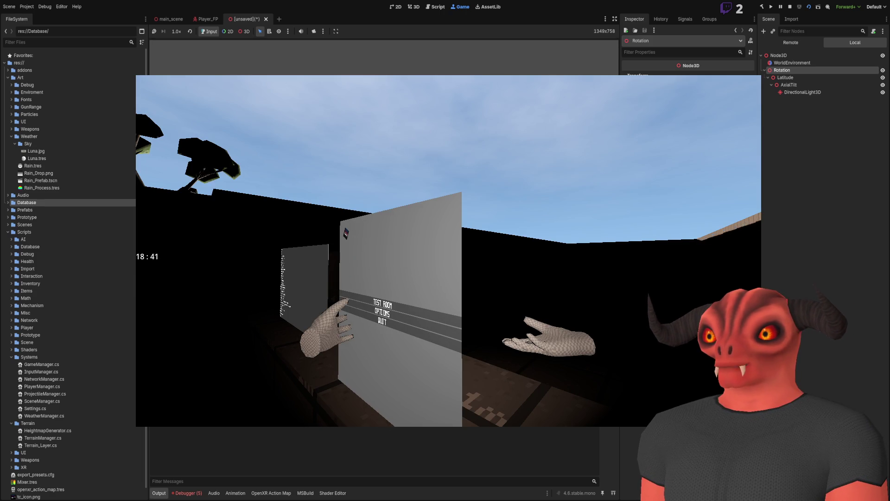
Step: Inspect the running game's live DirectionalLight3D in the Remote scene tree, then stop the game with F8
{"action": "left_click", "coordinate": [791, 43]}
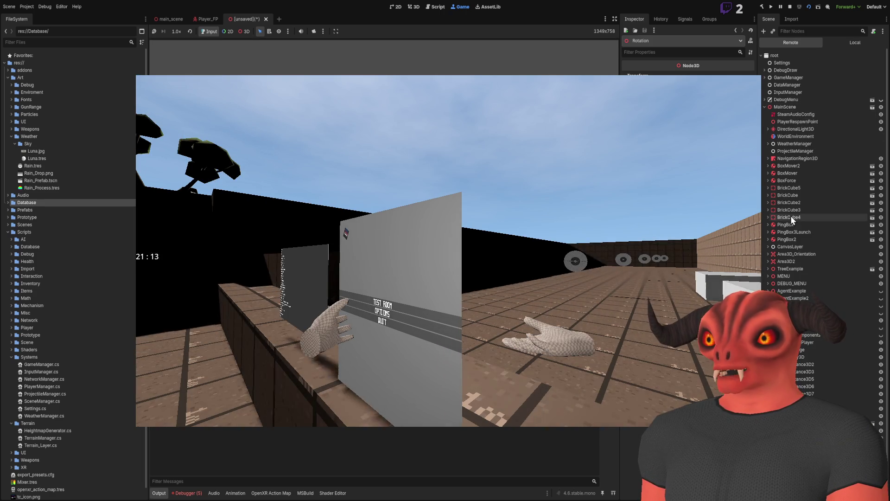
{"action": "left_click", "coordinate": [775, 129]}
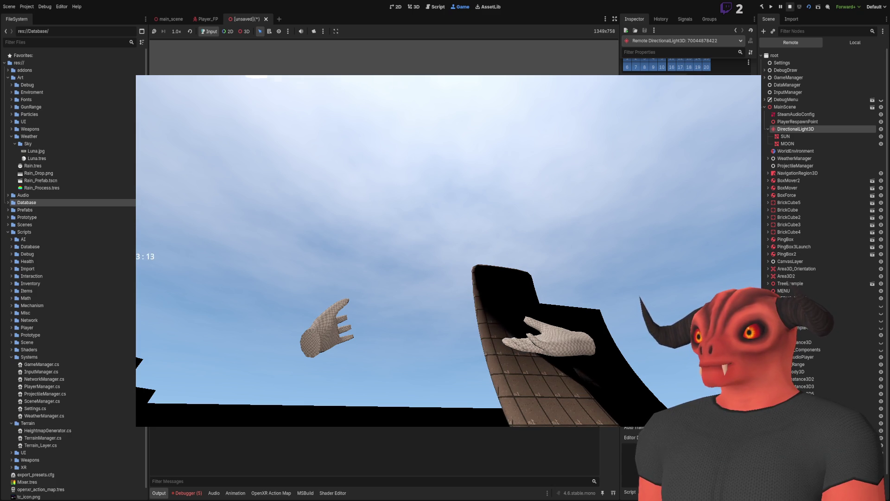
{"action": "key", "text": "F8"}
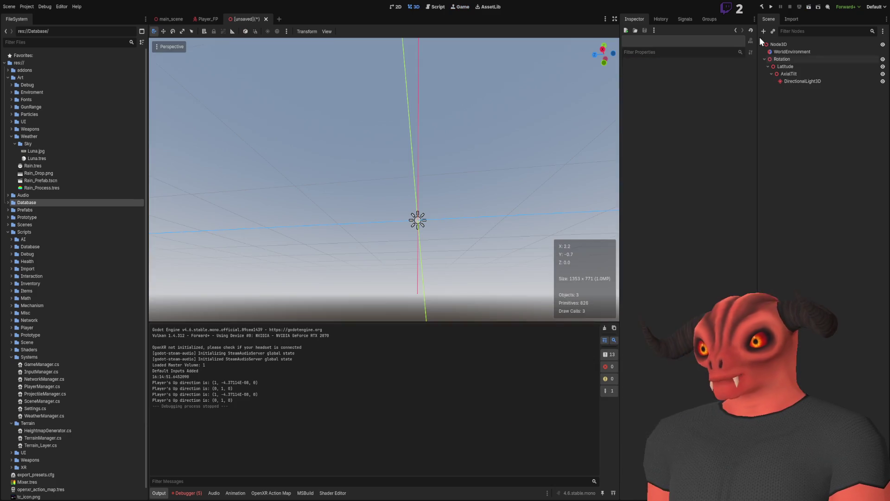
Step: Rename the test scene's Rotation node to 'EarthRotation'
{"action": "left_click", "coordinate": [188, 18]}
{"action": "left_click", "coordinate": [236, 19]}
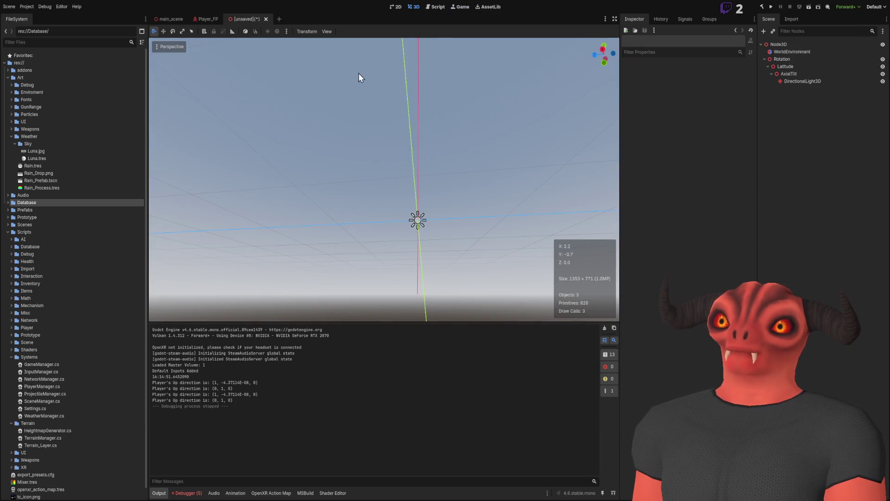
{"action": "left_click", "coordinate": [783, 59]}
{"action": "key", "text": "f"}
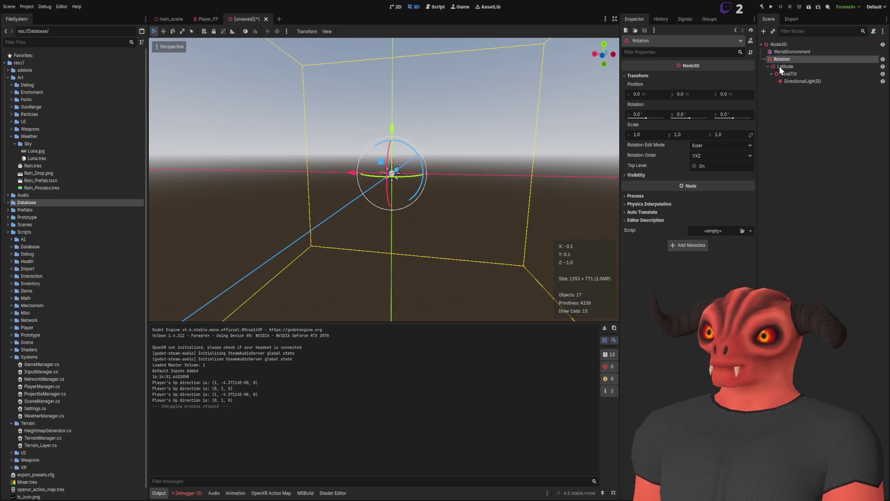
{"action": "key", "text": "F2"}
{"action": "type", "text": "EarthRotation"}
{"action": "key", "text": "Return"}
Step: Undo an accidental spin of EarthRotation and select the Latitude node
{"action": "mouse_move", "coordinate": [510, 176]}
{"action": "left_mouse_down"}
{"action": "mouse_move", "coordinate": [597, 126]}
{"action": "mouse_move", "coordinate": [642, 126]}
{"action": "left_mouse_up"}
{"action": "key", "text": "ctrl+z"}
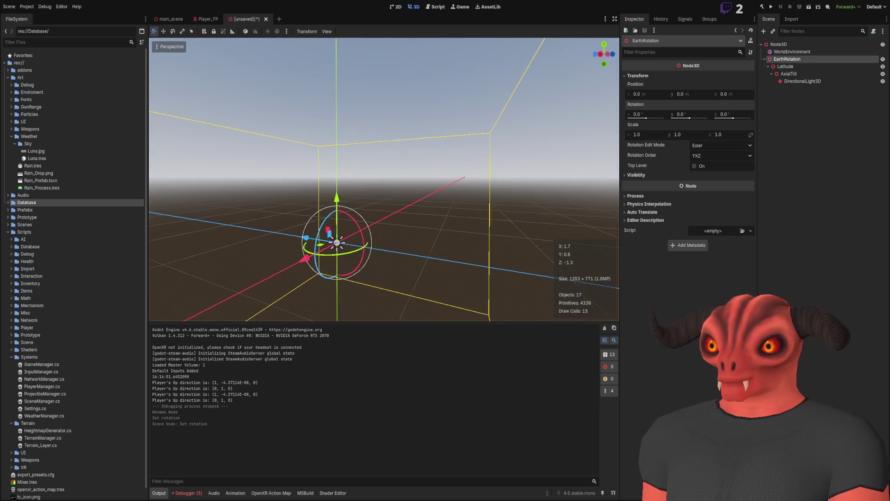
{"action": "left_click_drag", "start_coordinate": [482, 147], "coordinate": [482, 148]}
{"action": "left_click", "coordinate": [799, 68]}
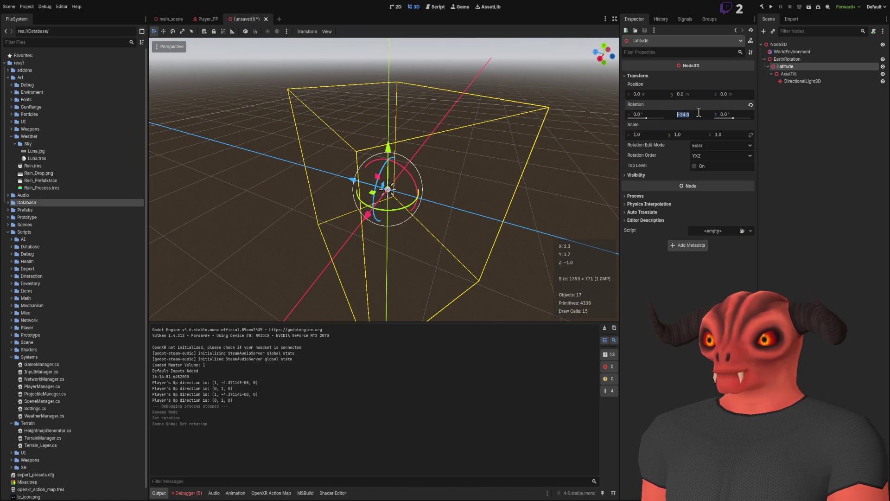
Step: Set Latitude's rotation to Y 0 and X -34
{"action": "type", "text": "0"}
{"action": "key", "text": "Return"}
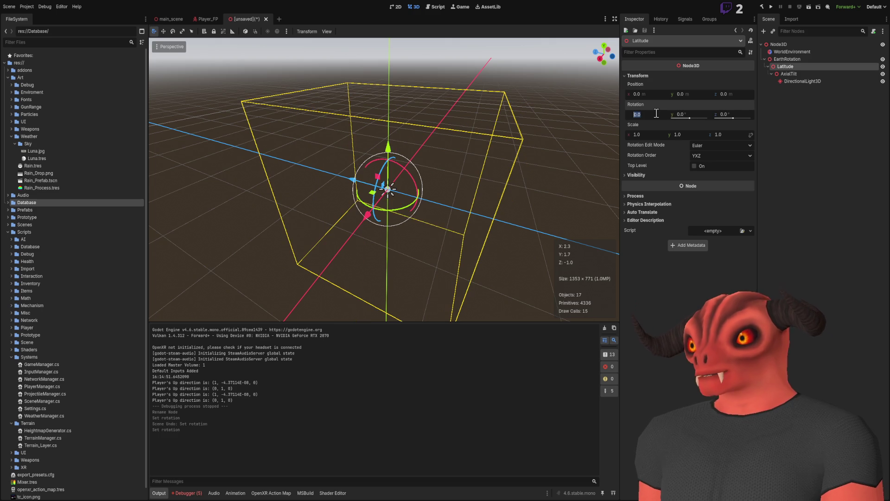
{"action": "type", "text": "-34"}
{"action": "key", "text": "Return"}
Step: Preview-spin EarthRotation around X, then undo the spin
{"action": "left_click", "coordinate": [787, 60]}
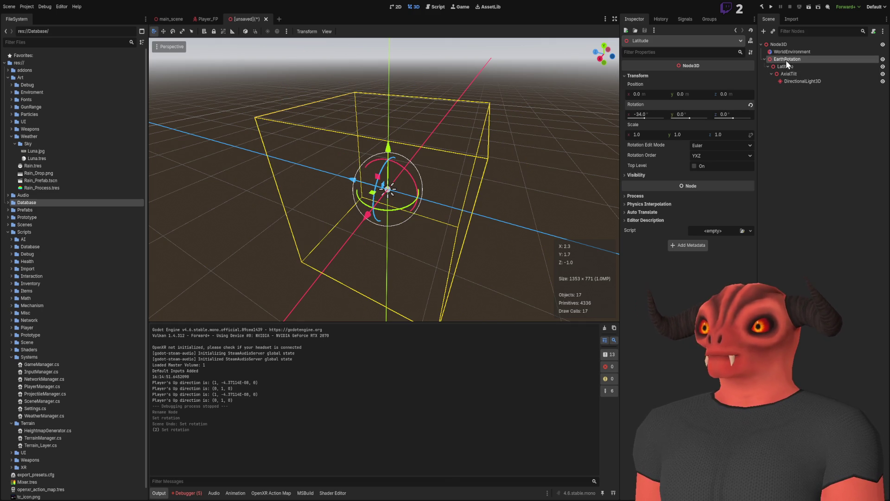
{"action": "mouse_move", "coordinate": [644, 116]}
{"action": "left_mouse_down"}
{"action": "mouse_move", "coordinate": [672, 116]}
{"action": "mouse_move", "coordinate": [644, 116]}
{"action": "left_mouse_up"}
{"action": "left_click_drag", "start_coordinate": [417, 208], "coordinate": [444, 227]}
{"action": "key", "text": "ctrl+z"}
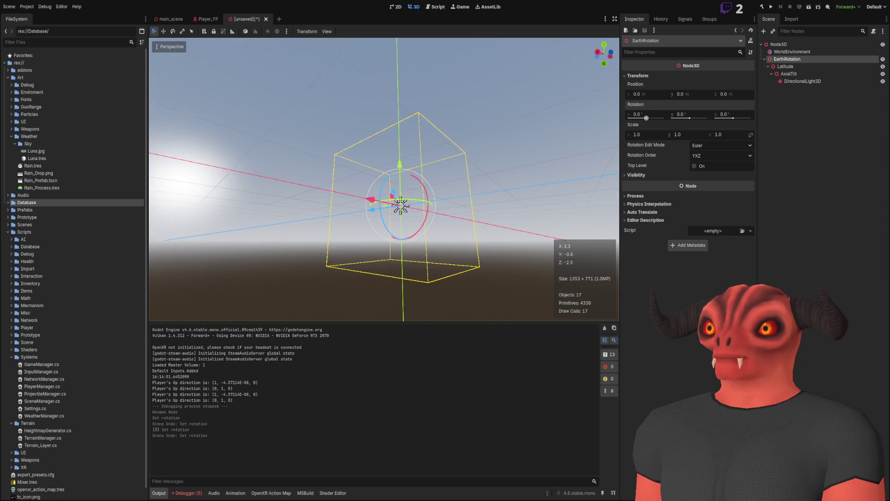
Step: Preview EarthRotation spinning around X, reaching about -65.1°
{"action": "left_click", "coordinate": [610, 51]}
{"action": "left_click_drag", "start_coordinate": [658, 119], "coordinate": [645, 119]}
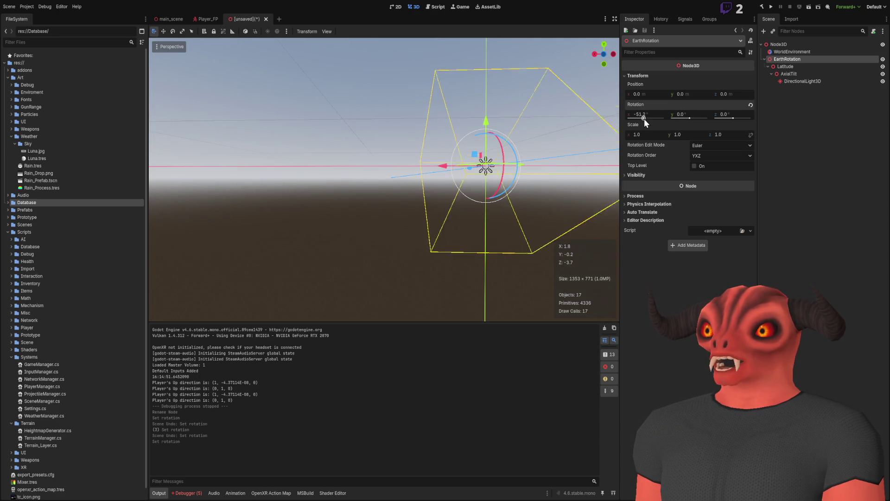
{"action": "mouse_move", "coordinate": [401, 149]}
{"action": "left_mouse_down"}
{"action": "mouse_move", "coordinate": [417, 116]}
{"action": "mouse_move", "coordinate": [531, 162]}
{"action": "left_mouse_up"}
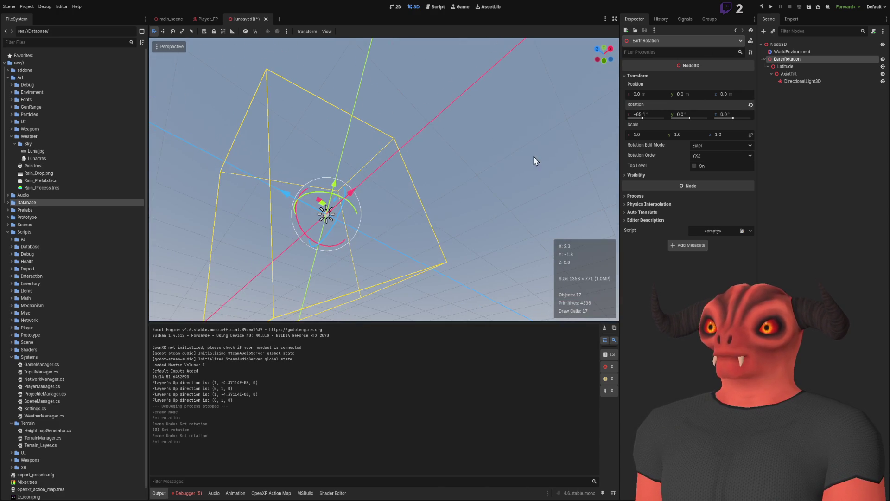
{"action": "mouse_move", "coordinate": [639, 116]}
{"action": "left_mouse_down"}
{"action": "mouse_move", "coordinate": [648, 127]}
{"action": "mouse_move", "coordinate": [635, 127]}
{"action": "mouse_move", "coordinate": [644, 132]}
{"action": "left_mouse_up"}
Step: Undo EarthRotation back to 0° and focus main_scene's sun light
{"action": "key", "text": "ctrl+z"}
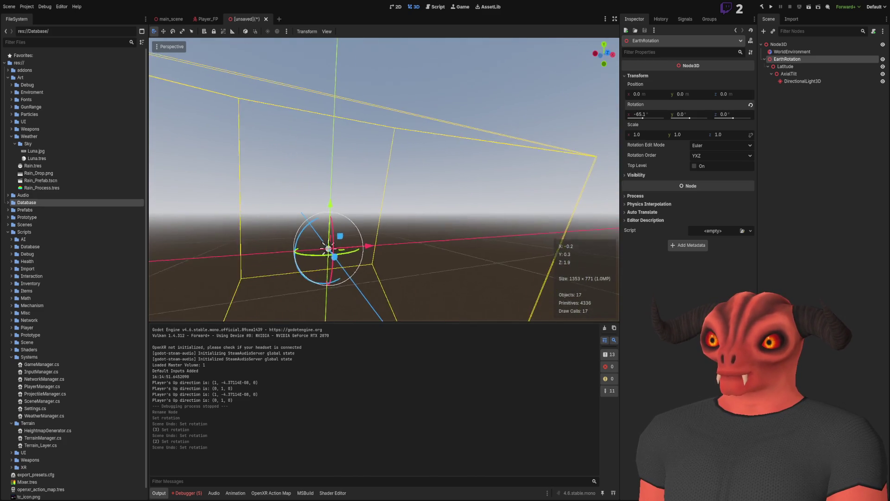
{"action": "key", "text": "ctrl+z"}
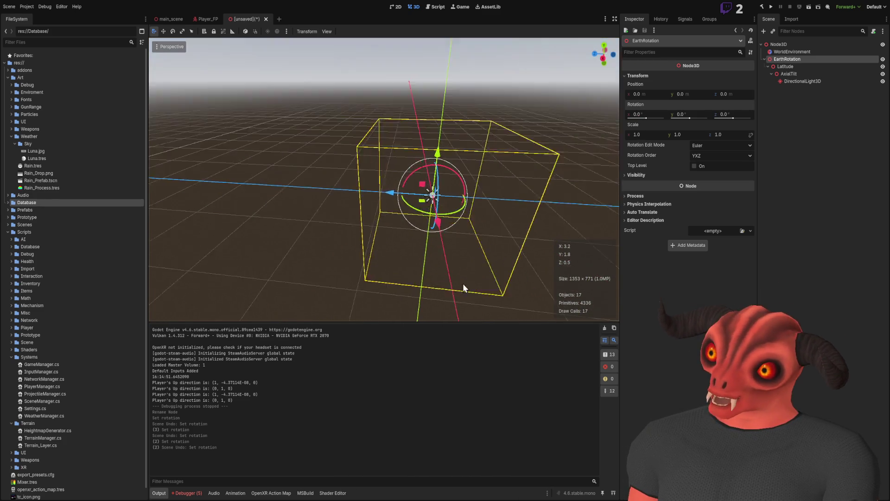
{"action": "left_click", "coordinate": [169, 19]}
{"action": "key", "text": "f"}
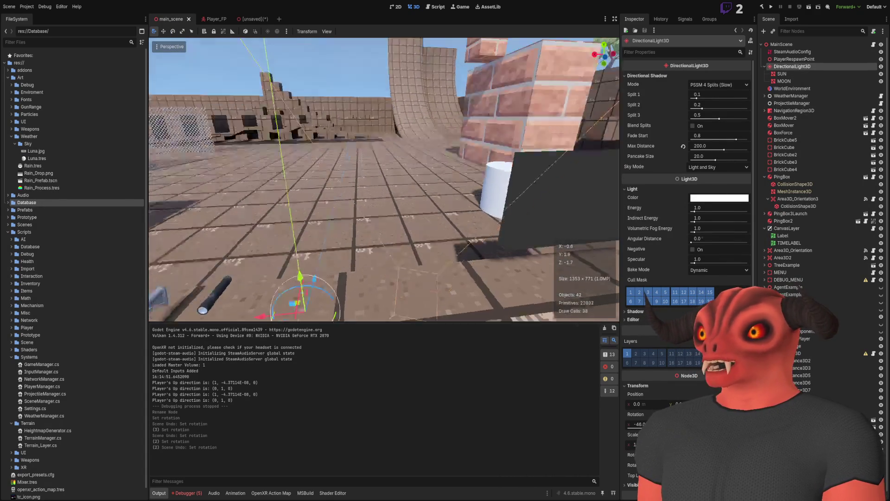
Step: Undo an accidental upward move of main_scene's sun light
{"action": "scroll", "coordinate": [709, 209], "scroll_direction": "down", "scroll_amount": 3}
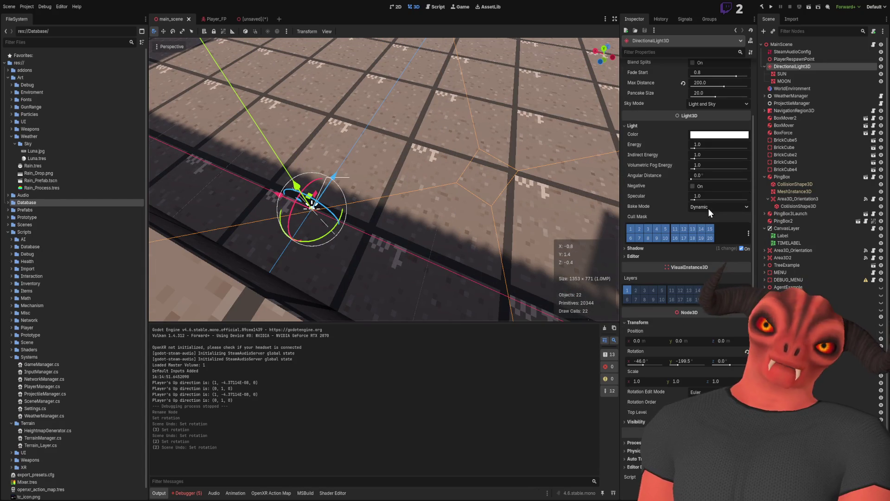
{"action": "mouse_move", "coordinate": [312, 205]}
{"action": "left_mouse_down"}
{"action": "mouse_move", "coordinate": [368, 97]}
{"action": "mouse_move", "coordinate": [400, 72]}
{"action": "mouse_move", "coordinate": [378, 89]}
{"action": "mouse_move", "coordinate": [318, 195]}
{"action": "mouse_move", "coordinate": [374, 103]}
{"action": "mouse_move", "coordinate": [372, 113]}
{"action": "left_mouse_up"}
{"action": "key", "text": "ctrl+z"}
Step: Undo a second accidental move of the light and swing the view down onto it
{"action": "left_click_drag", "start_coordinate": [372, 148], "coordinate": [398, 157]}
{"action": "left_click_drag", "start_coordinate": [331, 224], "coordinate": [189, 258]}
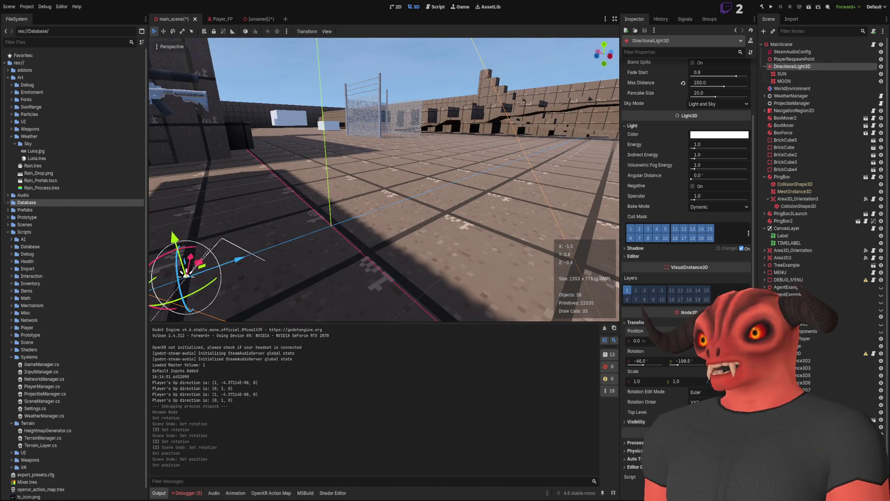
{"action": "left_click_drag", "start_coordinate": [415, 85], "coordinate": [414, 84]}
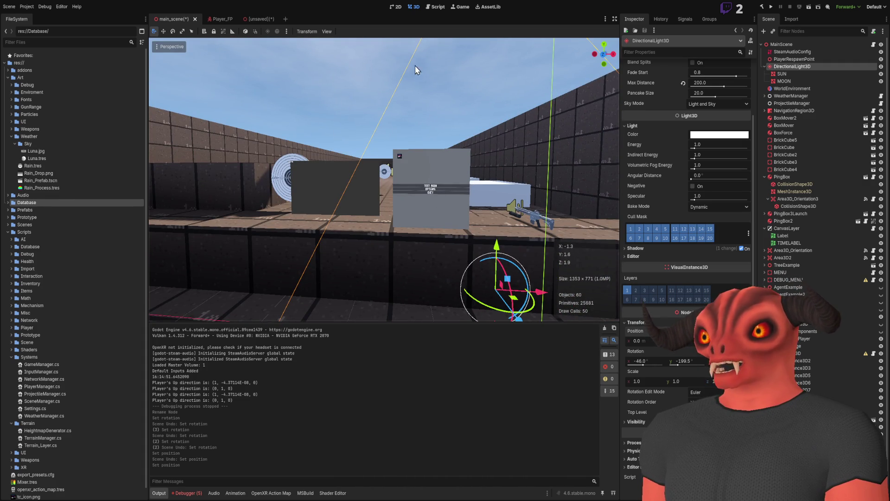
{"action": "key", "text": "ctrl+z"}
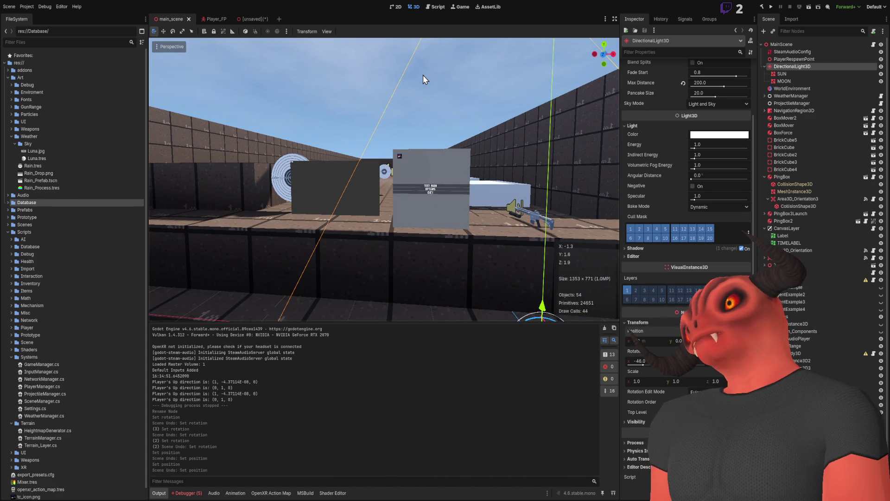
{"action": "left_click_drag", "start_coordinate": [423, 75], "coordinate": [423, 74]}
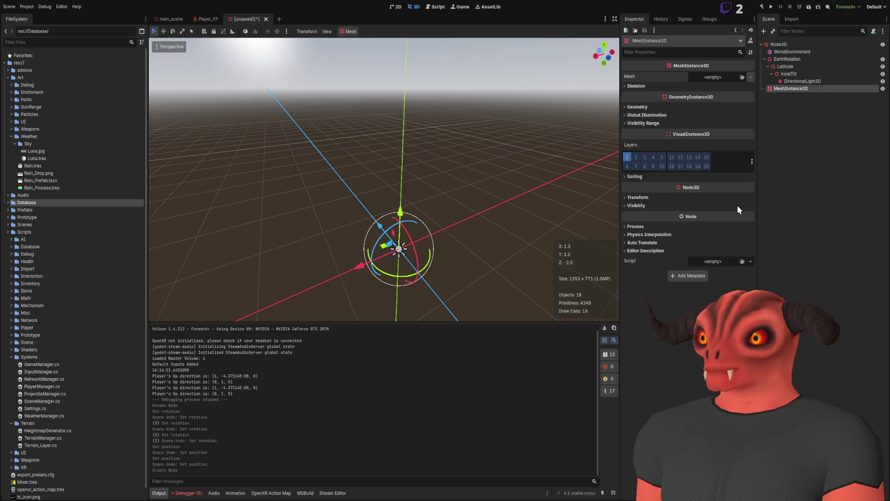
Step: Try a capsule mesh on the MeshInstance3D, then remove it again
{"action": "key", "text": "ctrl+shift+z"}
{"action": "key", "text": "ctrl+z"}
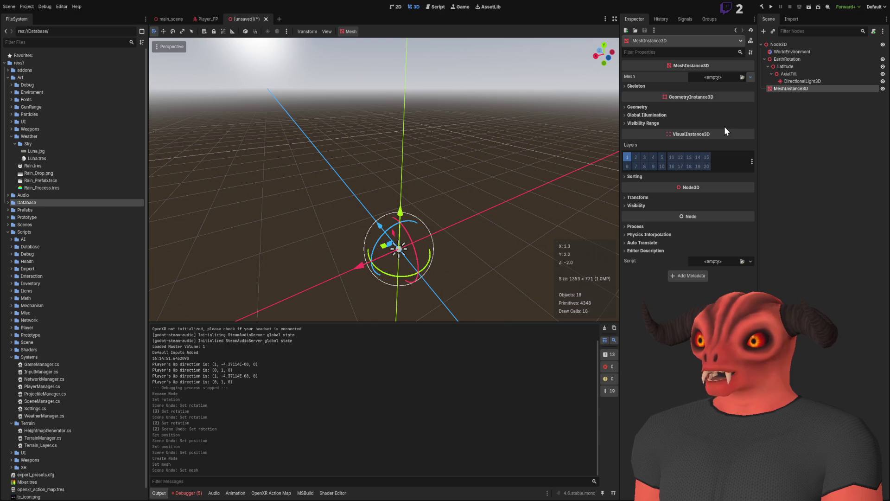
{"action": "key", "text": "ctrl+shift+z"}
{"action": "left_click", "coordinate": [719, 88]}
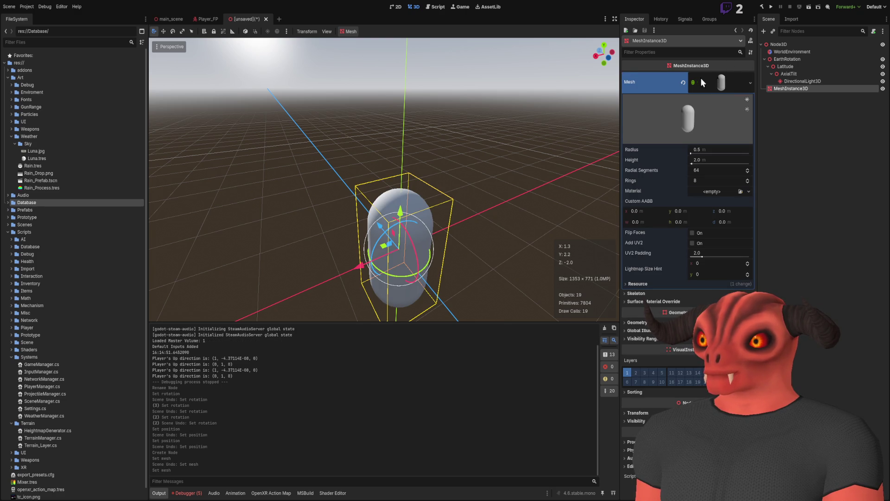
{"action": "left_click", "coordinate": [684, 82]}
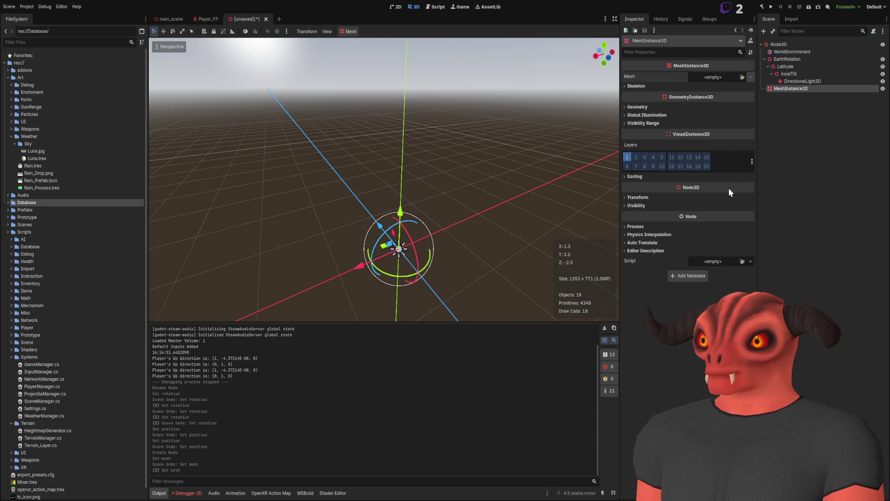
Step: Assign a cylinder mesh and reduce its Top Radius to 0.0 to form a cone
{"action": "key", "text": "ctrl+shift+z"}
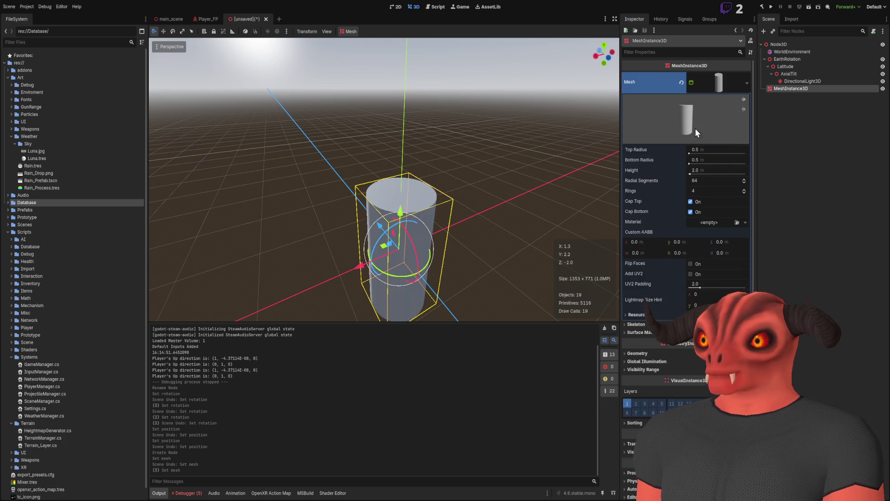
{"action": "left_click", "coordinate": [711, 149]}
{"action": "mouse_move", "coordinate": [710, 150]}
{"action": "left_mouse_down"}
{"action": "mouse_move", "coordinate": [733, 149]}
{"action": "mouse_move", "coordinate": [711, 149]}
{"action": "left_mouse_up"}
{"action": "left_click", "coordinate": [781, 89], "text": "ctrl"}
{"action": "left_click", "coordinate": [781, 88]}
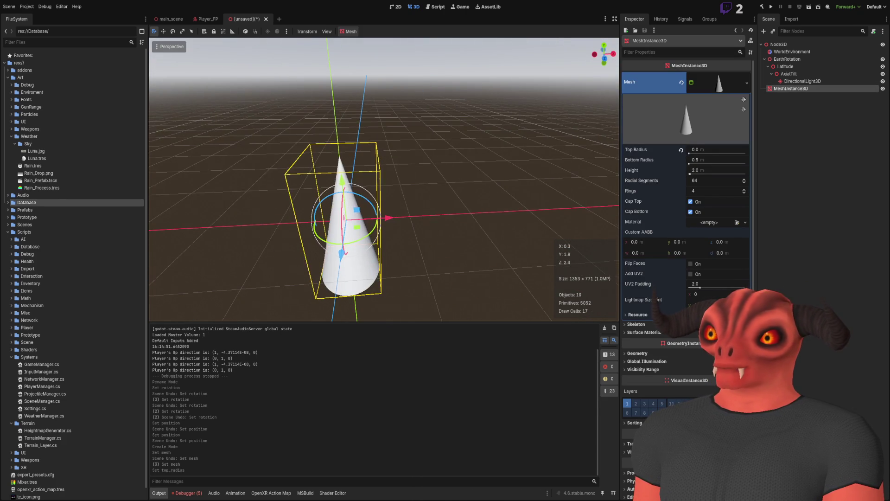
{"action": "left_click", "coordinate": [169, 21]}
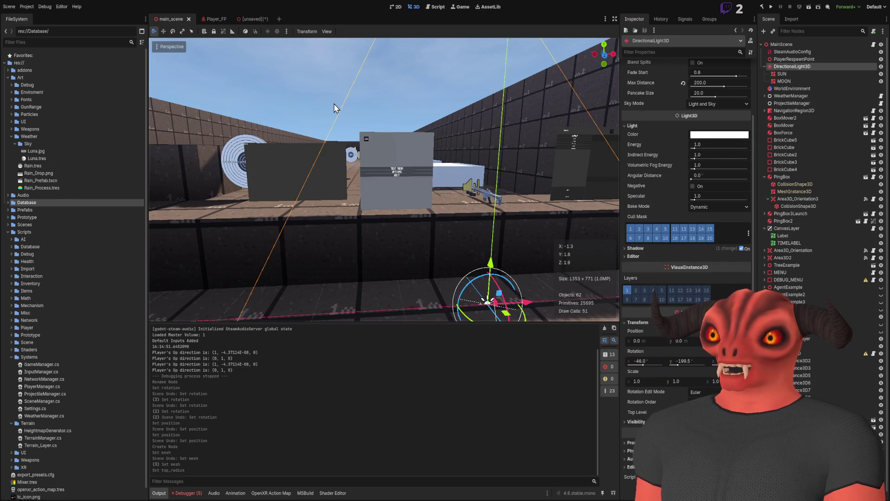
{"action": "left_click", "coordinate": [262, 20]}
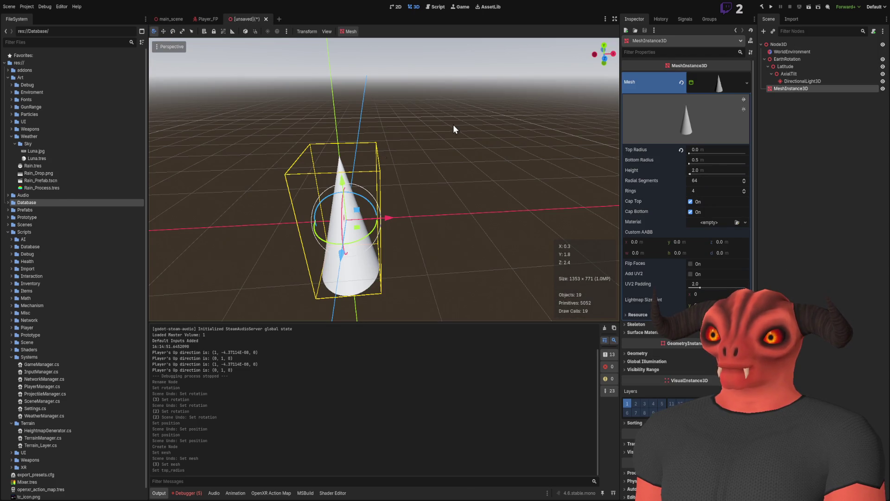
Step: Set the cone's Rotation X to -90 and drag it 1 unit along the X axis
{"action": "left_click", "coordinate": [648, 354]}
{"action": "left_click", "coordinate": [651, 354]}
{"action": "scroll", "coordinate": [651, 383], "scroll_direction": "down", "scroll_amount": 1}
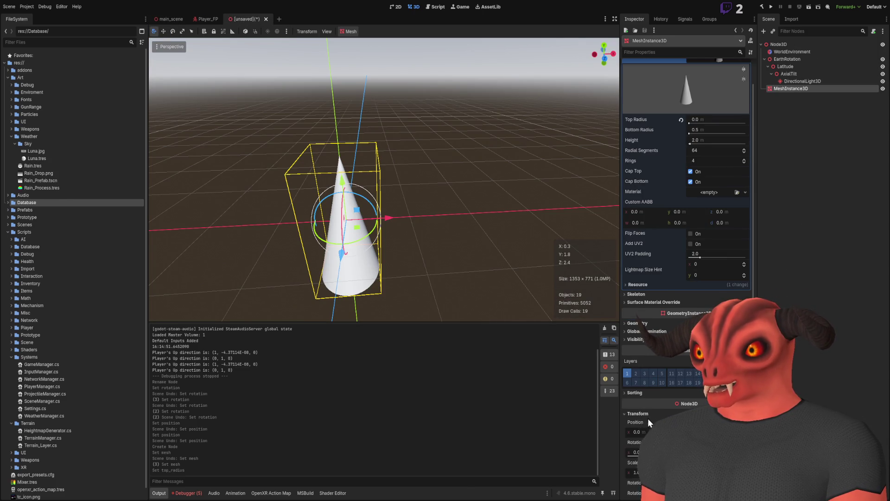
{"action": "scroll", "coordinate": [646, 419], "scroll_direction": "down", "scroll_amount": 3}
{"action": "mouse_move", "coordinate": [641, 362]}
{"action": "left_mouse_down"}
{"action": "mouse_move", "coordinate": [622, 361]}
{"action": "mouse_move", "coordinate": [636, 361]}
{"action": "left_mouse_up"}
{"action": "type", "text": "-90"}
{"action": "key", "text": "Return"}
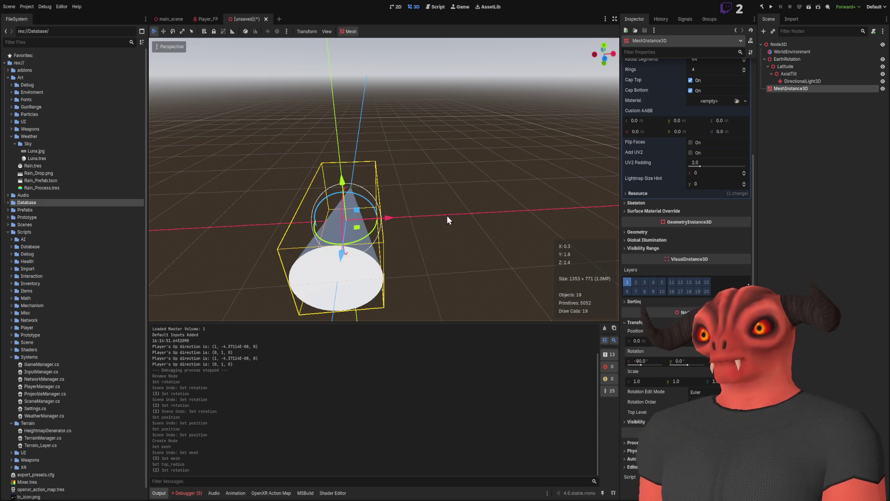
{"action": "mouse_move", "coordinate": [360, 231]}
{"action": "left_mouse_down"}
{"action": "mouse_move", "coordinate": [445, 185]}
{"action": "mouse_move", "coordinate": [398, 183]}
{"action": "left_mouse_up"}
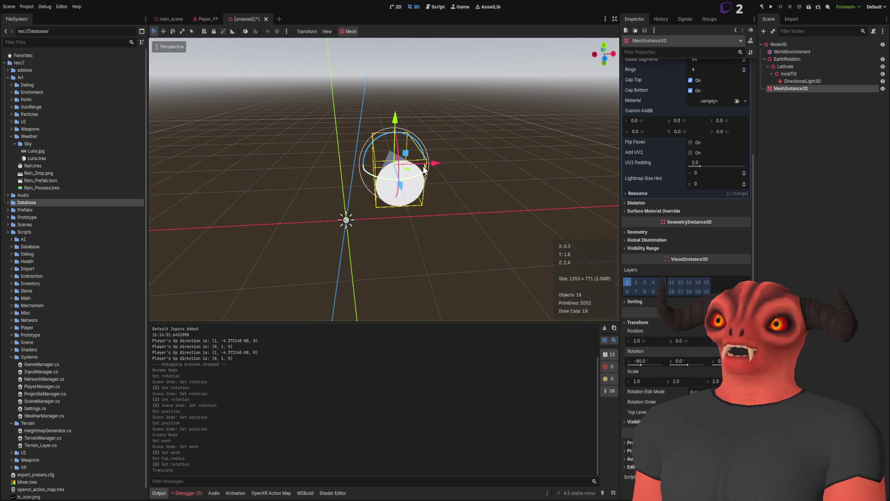
{"action": "left_click", "coordinate": [464, 260]}
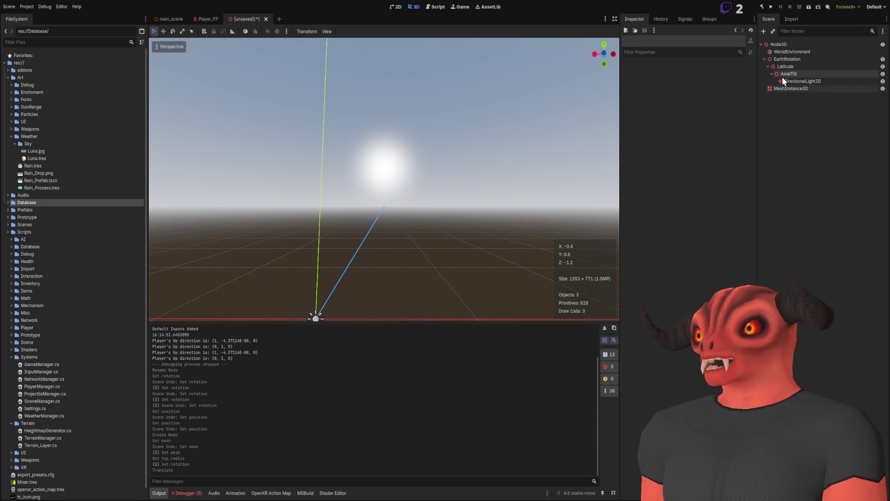
Step: Review the AxialTilt, DirectionalLight3D, cone and Latitude nodes, framing the cone in view
{"action": "left_click", "coordinate": [782, 75]}
{"action": "left_click", "coordinate": [794, 82]}
{"action": "left_click", "coordinate": [792, 75]}
{"action": "left_click", "coordinate": [779, 89]}
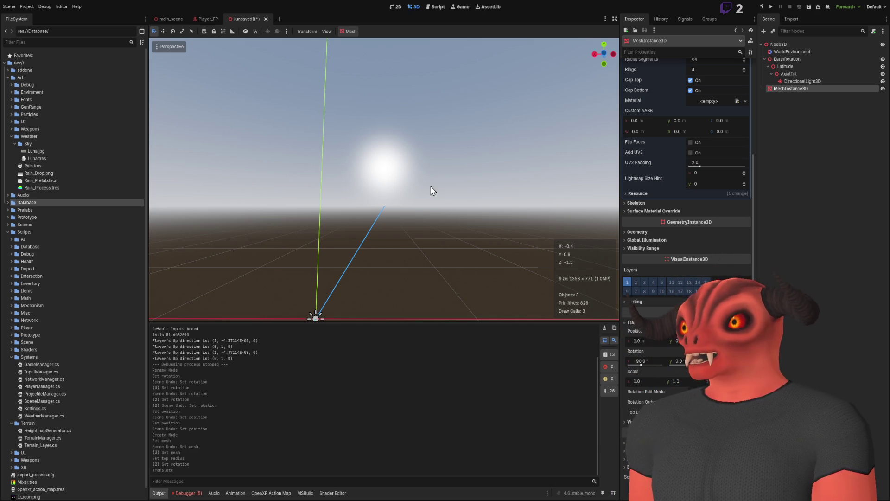
{"action": "key", "text": "o"}
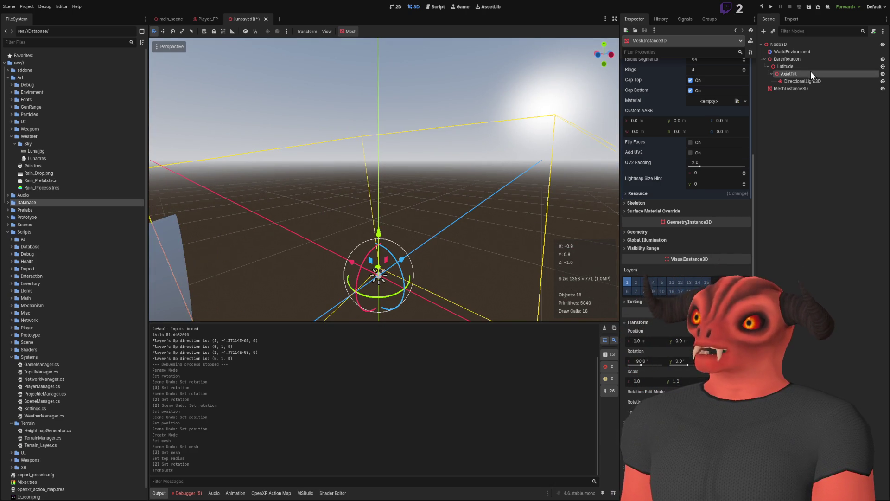
{"action": "left_click", "coordinate": [811, 67]}
{"action": "mouse_move", "coordinate": [463, 135]}
{"action": "left_mouse_down"}
{"action": "mouse_move", "coordinate": [417, 142]}
{"action": "mouse_move", "coordinate": [538, 234]}
{"action": "left_mouse_up"}
Step: Test-spin EarthRotation around Z, then undo it back to unrotated
{"action": "left_click", "coordinate": [792, 60]}
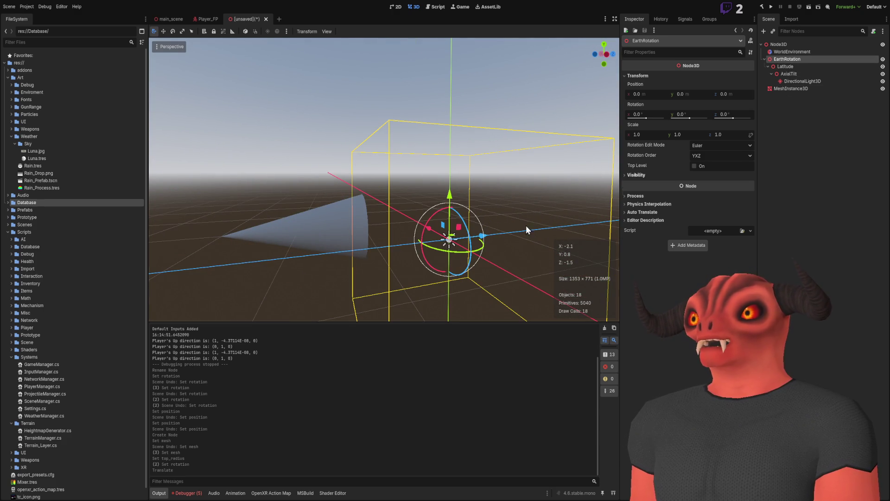
{"action": "mouse_move", "coordinate": [459, 216]}
{"action": "left_mouse_down"}
{"action": "mouse_move", "coordinate": [454, 253]}
{"action": "mouse_move", "coordinate": [392, 101]}
{"action": "mouse_move", "coordinate": [481, 306]}
{"action": "mouse_move", "coordinate": [378, 269]}
{"action": "mouse_move", "coordinate": [513, 357]}
{"action": "mouse_move", "coordinate": [681, 119]}
{"action": "left_mouse_up"}
{"action": "key", "text": "ctrl+z"}
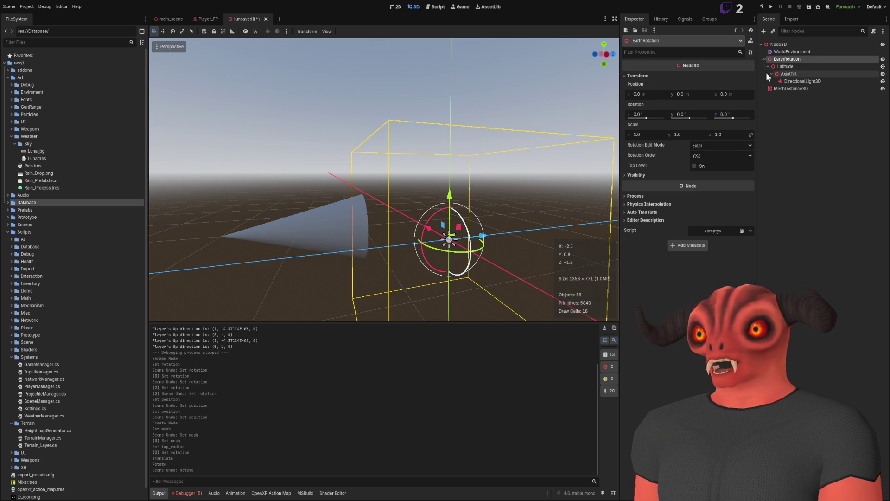
{"action": "mouse_move", "coordinate": [598, 136]}
{"action": "left_mouse_down"}
{"action": "mouse_move", "coordinate": [593, 93]}
{"action": "mouse_move", "coordinate": [596, 144]}
{"action": "mouse_move", "coordinate": [603, 140]}
{"action": "left_mouse_up"}
Step: Rotate the test scene's DirectionalLight3D to -90° around X with the rotate gizmo
{"action": "left_click", "coordinate": [799, 82]}
{"action": "left_click_drag", "start_coordinate": [471, 100], "coordinate": [436, 107]}
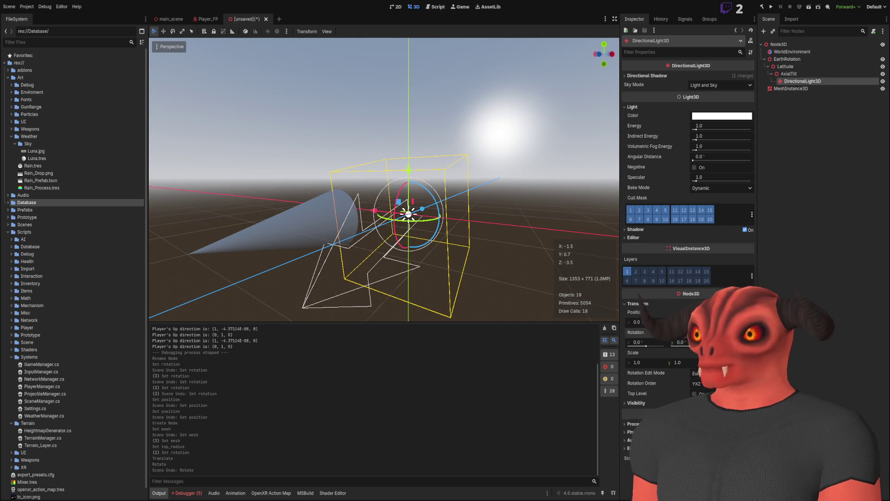
{"action": "mouse_move", "coordinate": [400, 195]}
{"action": "left_mouse_down"}
{"action": "mouse_move", "coordinate": [397, 224]}
{"action": "mouse_move", "coordinate": [448, 225]}
{"action": "left_mouse_up"}
{"action": "mouse_move", "coordinate": [430, 149]}
{"action": "left_mouse_down"}
{"action": "mouse_move", "coordinate": [430, 116]}
{"action": "mouse_move", "coordinate": [417, 153]}
{"action": "mouse_move", "coordinate": [381, 167]}
{"action": "left_mouse_up"}
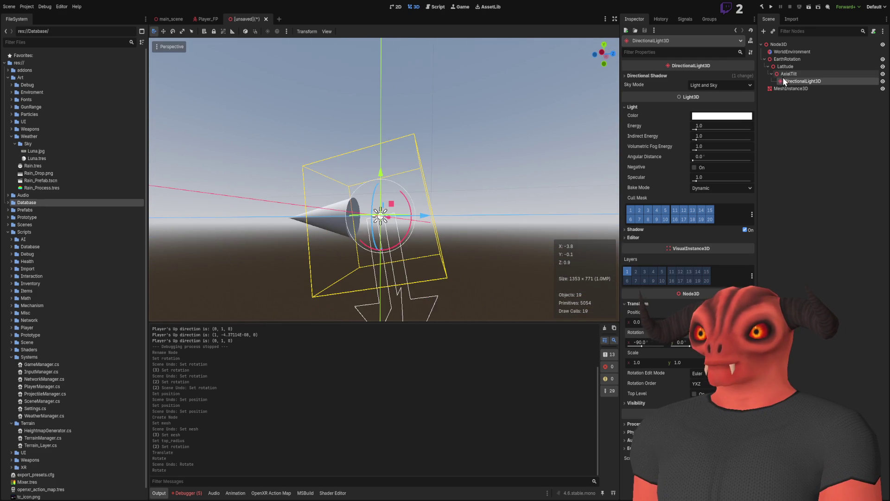
{"action": "left_click", "coordinate": [783, 75]}
{"action": "left_click_drag", "start_coordinate": [450, 39], "coordinate": [454, 48]}
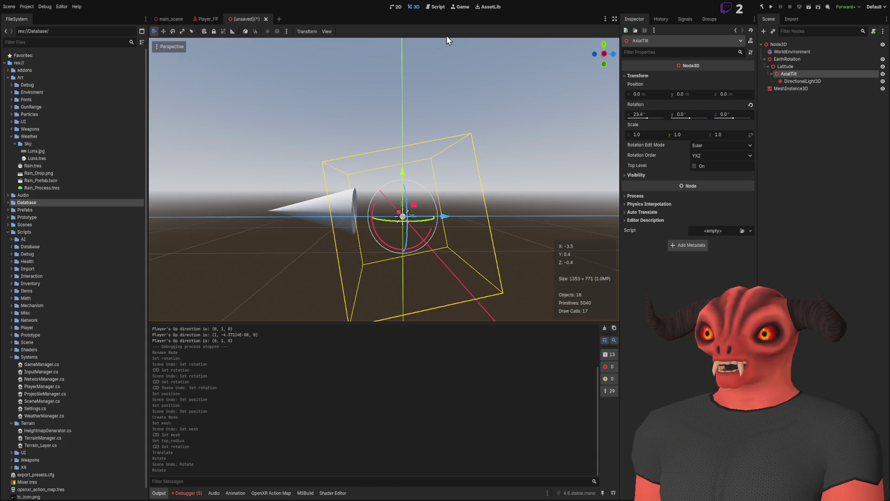
{"action": "mouse_move", "coordinate": [418, 186]}
{"action": "left_mouse_down"}
{"action": "mouse_move", "coordinate": [406, 150]}
{"action": "mouse_move", "coordinate": [526, 97]}
{"action": "left_mouse_up"}
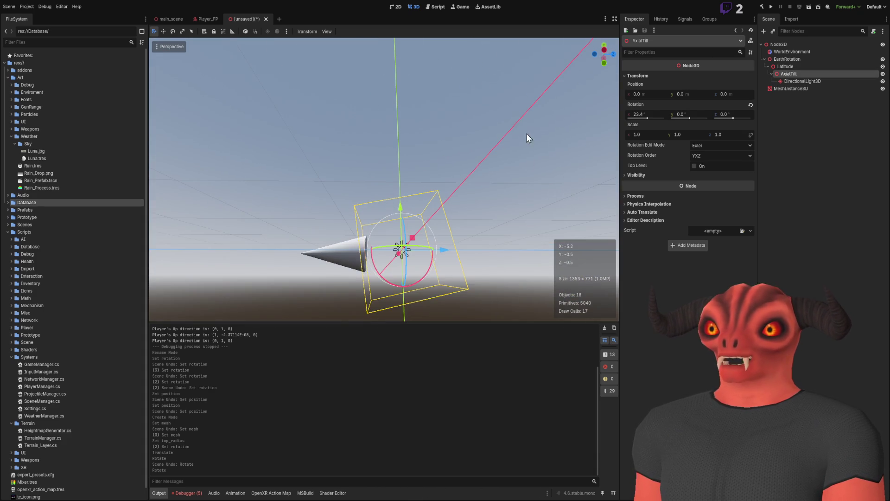
{"action": "left_click_drag", "start_coordinate": [376, 89], "coordinate": [380, 109]}
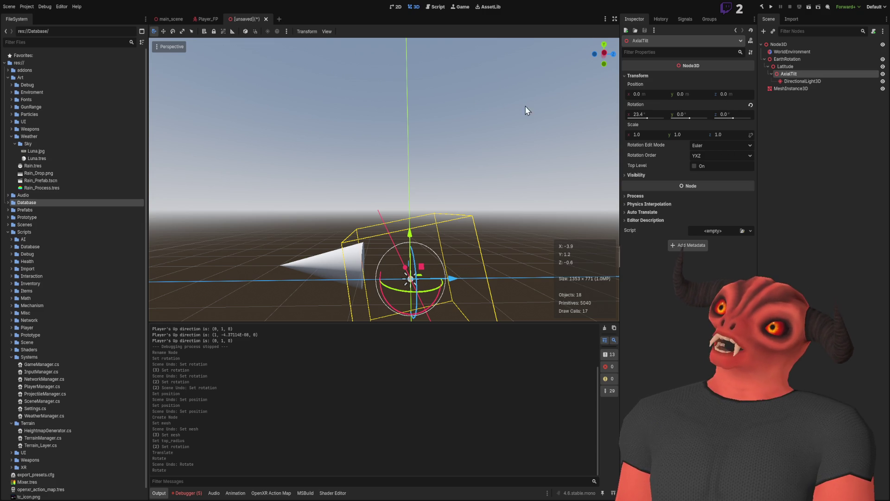
{"action": "key", "text": "f"}
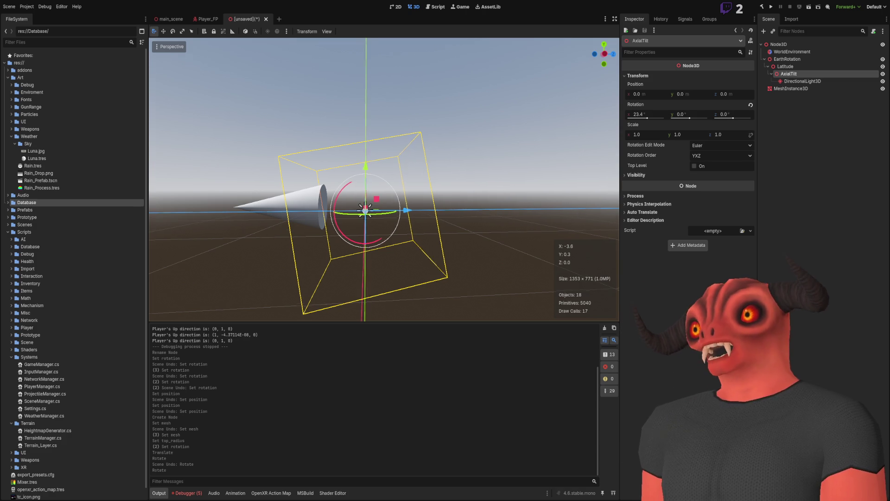
{"action": "left_click", "coordinate": [340, 219]}
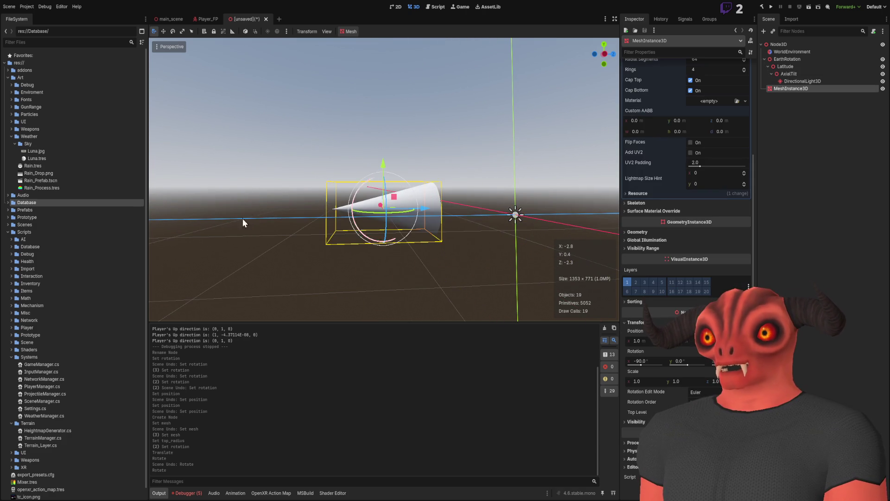
{"action": "right_click", "coordinate": [431, 197]}
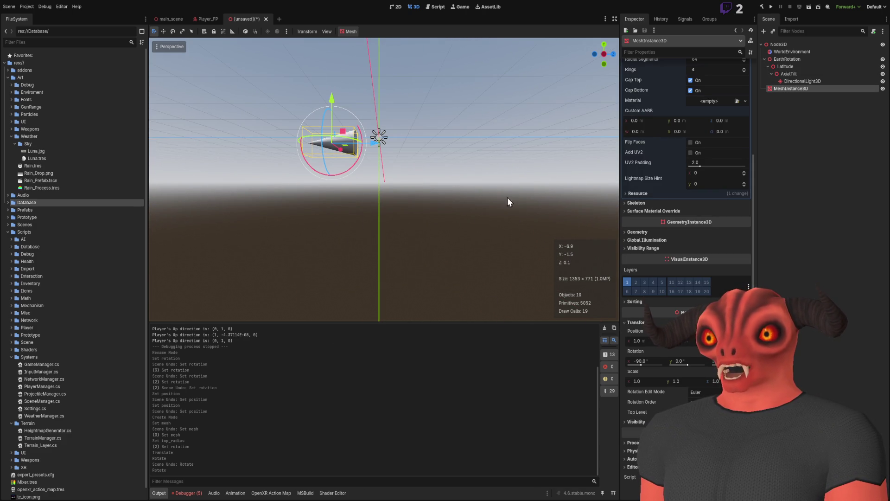
{"action": "left_click", "coordinate": [458, 208]}
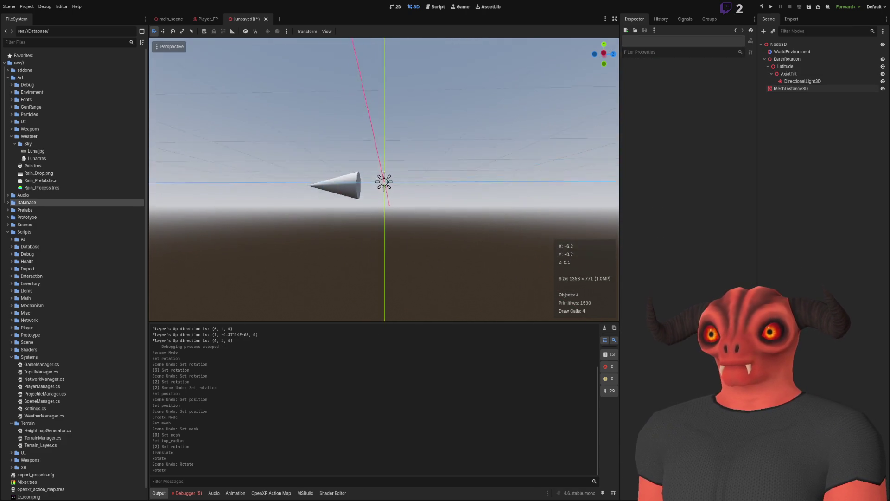
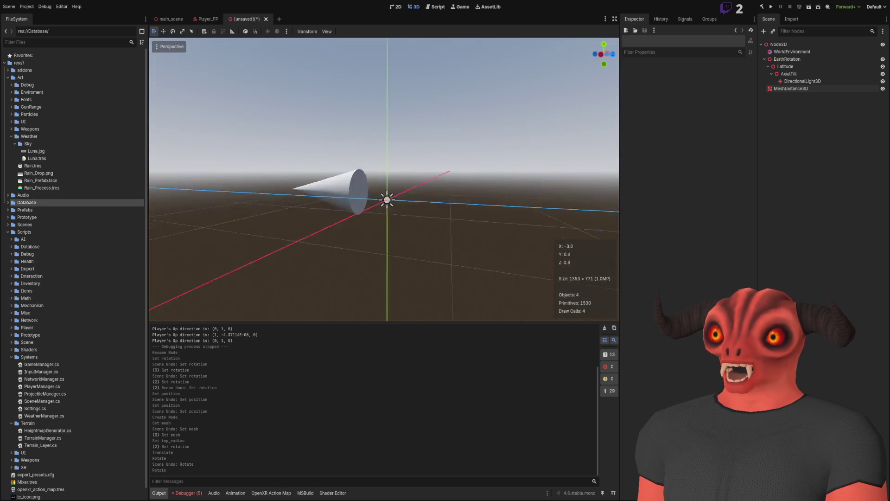
Step: Nudge EarthRotation's rotation, then reparent AxialTilt so it becomes the parent of Latitude
{"action": "left_click", "coordinate": [791, 51]}
{"action": "left_click", "coordinate": [794, 61]}
{"action": "mouse_move", "coordinate": [732, 118]}
{"action": "left_mouse_down"}
{"action": "mouse_move", "coordinate": [746, 119]}
{"action": "mouse_move", "coordinate": [719, 119]}
{"action": "mouse_move", "coordinate": [740, 119]}
{"action": "left_mouse_up"}
{"action": "mouse_move", "coordinate": [794, 72]}
{"action": "left_mouse_down"}
{"action": "mouse_move", "coordinate": [791, 65]}
{"action": "mouse_move", "coordinate": [794, 80]}
{"action": "left_mouse_up"}
{"action": "left_click", "coordinate": [791, 67]}
Step: Set AxialTilt's Rotation X to 23.4°
{"action": "left_click", "coordinate": [664, 112]}
{"action": "type", "text": "0"}
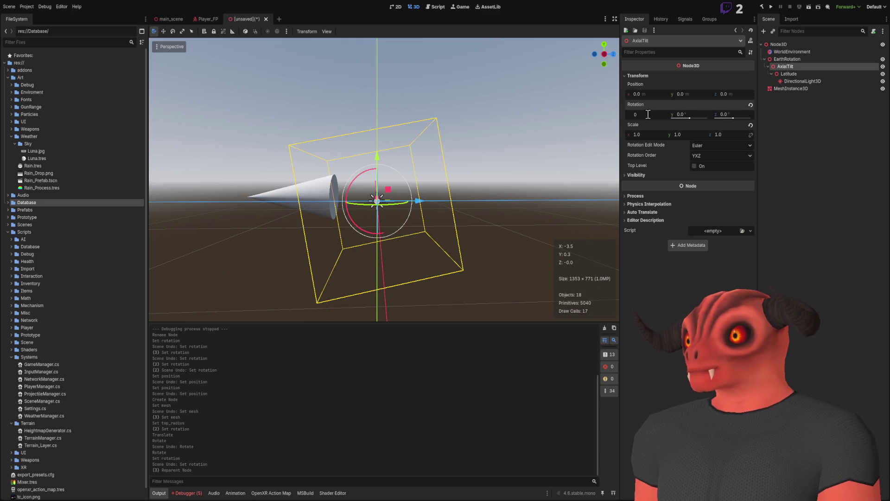
{"action": "key", "text": "BackSpace"}
{"action": "type", "text": "23.4"}
{"action": "key", "text": "Return"}
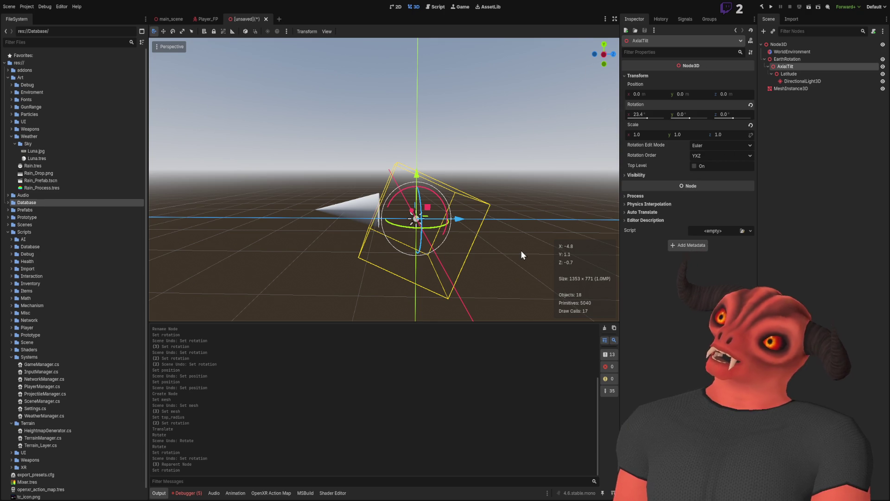
Step: Undo the tilt, reset AxialTilt's X rotation to 0, and move it above EarthRotation
{"action": "key", "text": "ctrl+z"}
{"action": "left_click", "coordinate": [751, 104]}
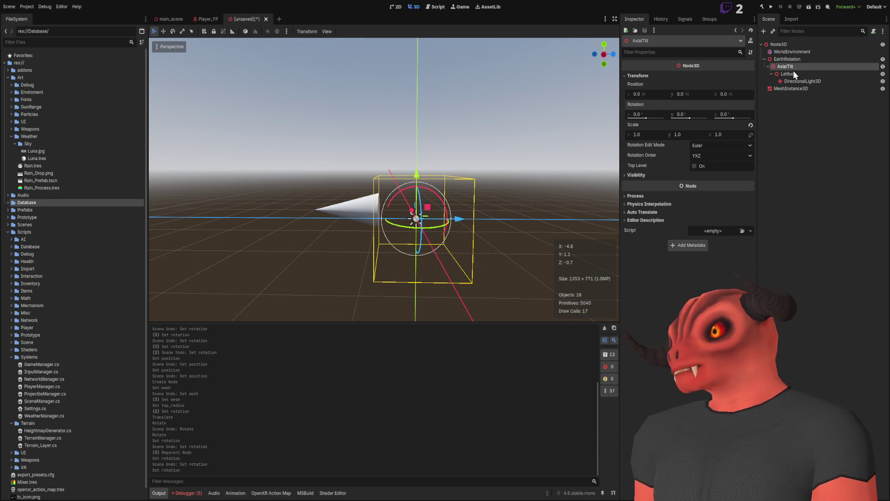
{"action": "left_click_drag", "start_coordinate": [795, 74], "coordinate": [780, 58]}
{"action": "left_click", "coordinate": [787, 66]}
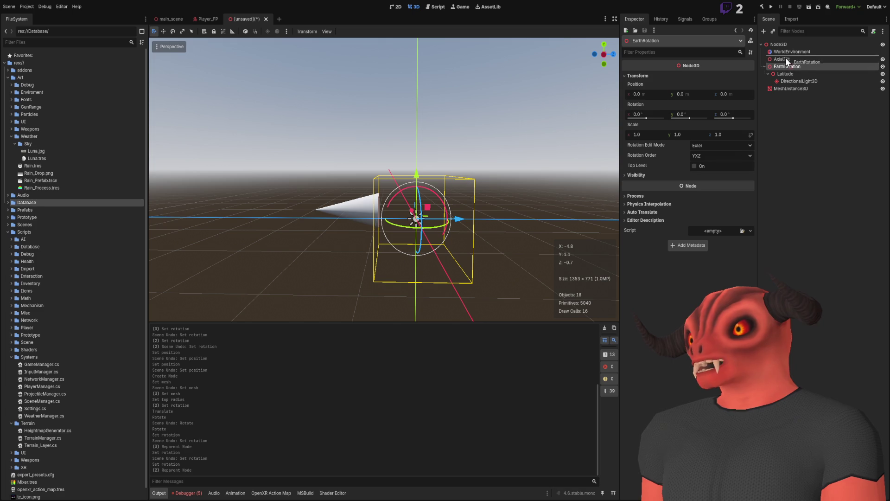
Step: Give AxialTilt a 23.4° X rotation, then select EarthRotation with the Rotate tool active
{"action": "left_click", "coordinate": [784, 63]}
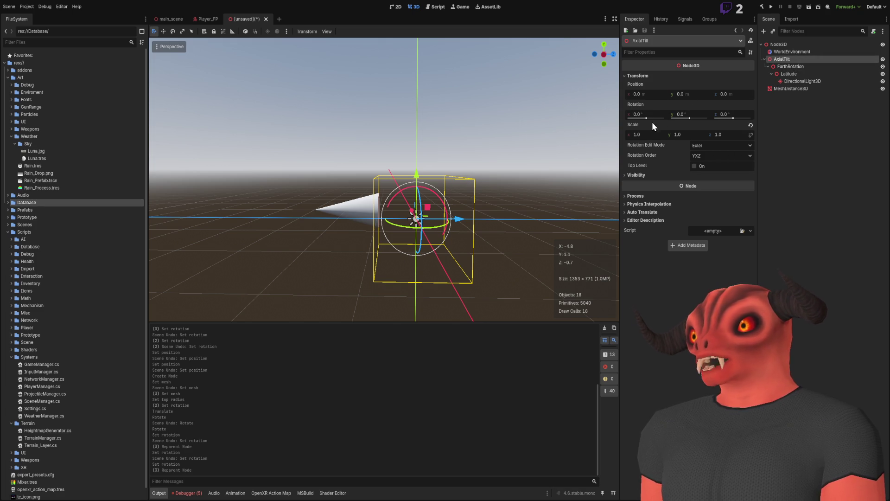
{"action": "left_click", "coordinate": [642, 115]}
{"action": "type", "text": "23.4"}
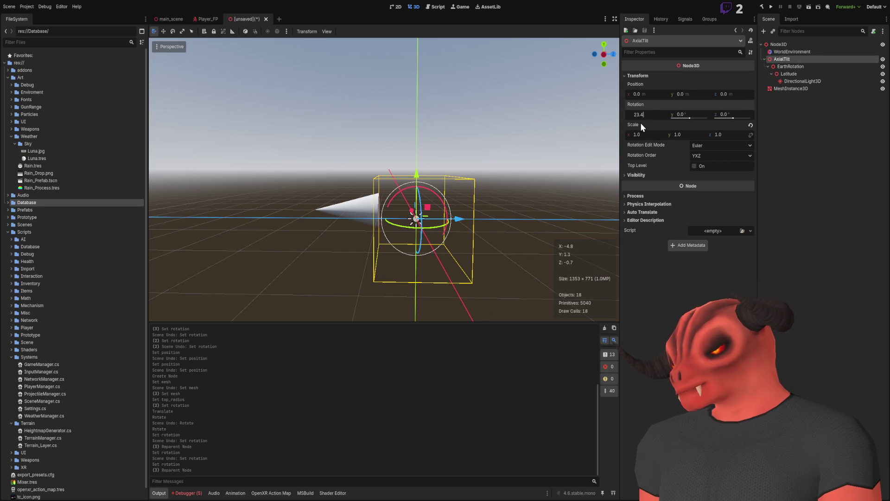
{"action": "key", "text": "Return"}
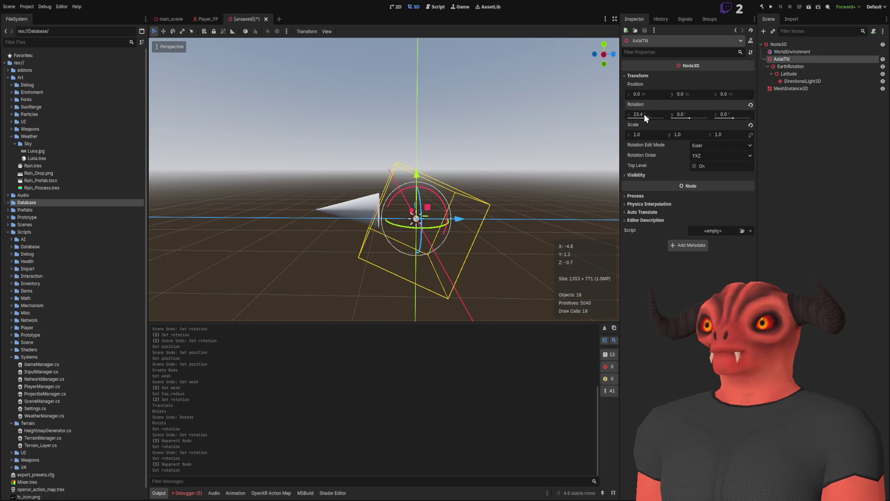
{"action": "scroll", "coordinate": [403, 208], "scroll_direction": "up", "scroll_amount": 3}
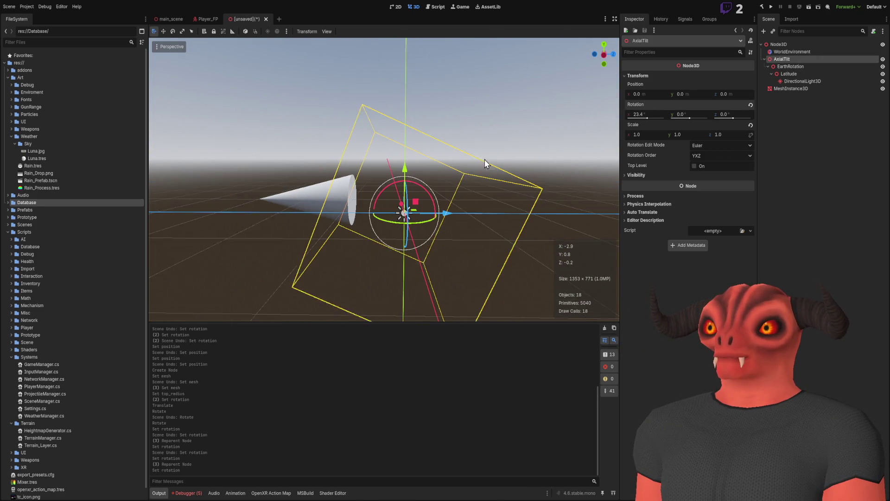
{"action": "left_click", "coordinate": [797, 67]}
{"action": "left_click", "coordinate": [174, 33]}
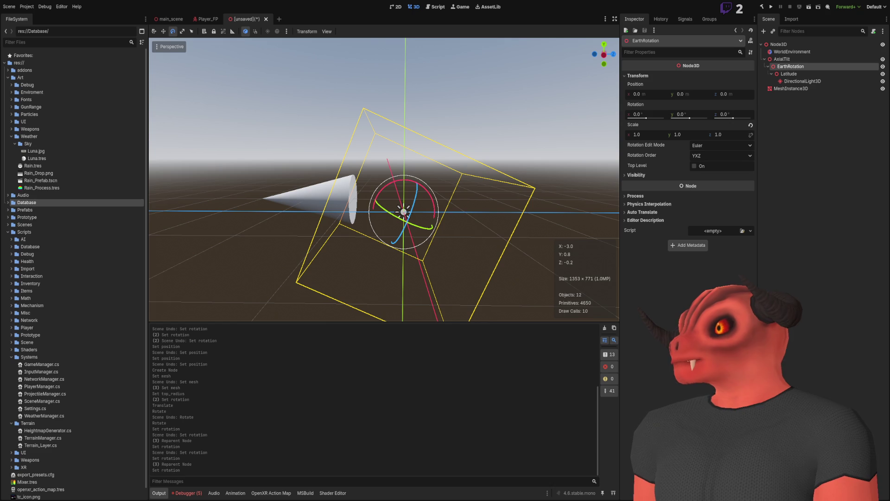
Step: Rotate EarthRotation about Z to about -41.1°, discarding a first trial spin
{"action": "left_click_drag", "start_coordinate": [503, 145], "coordinate": [473, 161]}
{"action": "mouse_move", "coordinate": [416, 169]}
{"action": "left_mouse_down"}
{"action": "mouse_move", "coordinate": [408, 195]}
{"action": "mouse_move", "coordinate": [397, 185]}
{"action": "mouse_move", "coordinate": [425, 88]}
{"action": "left_mouse_up"}
{"action": "key", "text": "ctrl+z"}
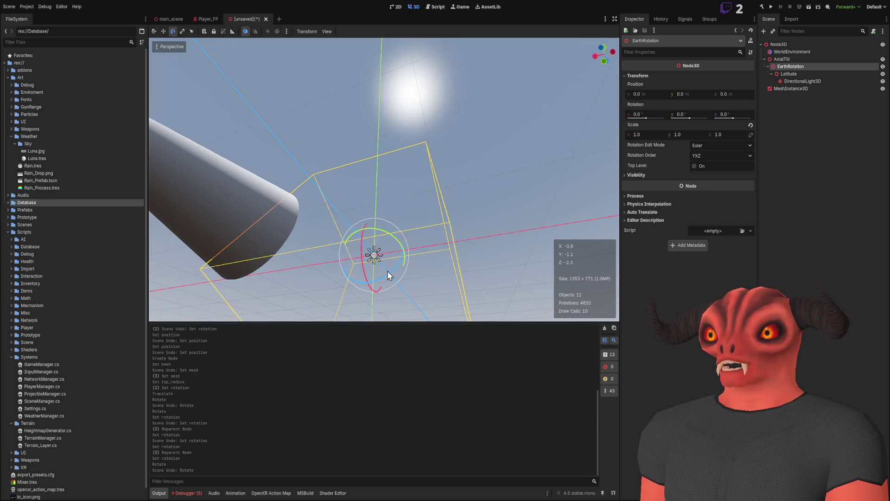
{"action": "mouse_move", "coordinate": [389, 274]}
{"action": "left_mouse_down"}
{"action": "mouse_move", "coordinate": [411, 236]}
{"action": "mouse_move", "coordinate": [393, 261]}
{"action": "mouse_move", "coordinate": [371, 256]}
{"action": "mouse_move", "coordinate": [392, 247]}
{"action": "mouse_move", "coordinate": [376, 276]}
{"action": "mouse_move", "coordinate": [374, 254]}
{"action": "mouse_move", "coordinate": [381, 261]}
{"action": "mouse_move", "coordinate": [392, 244]}
{"action": "mouse_move", "coordinate": [378, 255]}
{"action": "mouse_move", "coordinate": [383, 263]}
{"action": "mouse_move", "coordinate": [401, 260]}
{"action": "mouse_move", "coordinate": [421, 221]}
{"action": "left_mouse_up"}
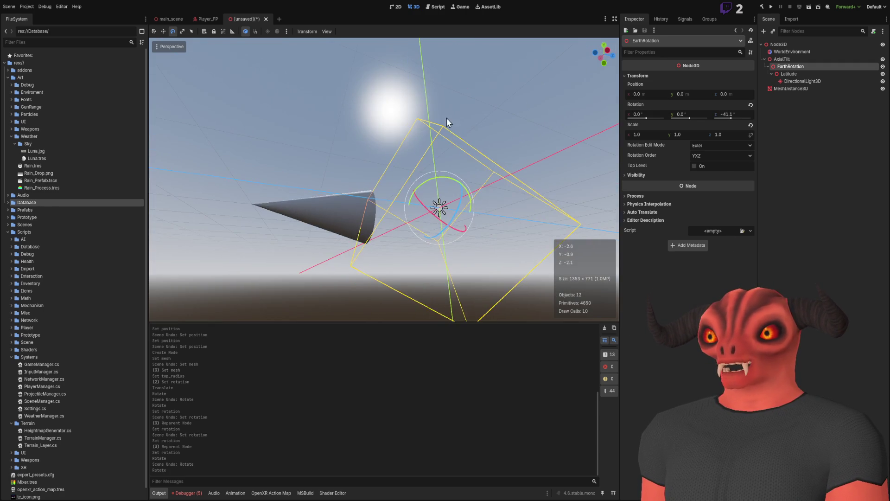
Step: Undo the last spin and sweep EarthRotation's Z to 94.4°, sun at the horizon
{"action": "key", "text": "ctrl+z"}
{"action": "mouse_move", "coordinate": [458, 215]}
{"action": "left_mouse_down"}
{"action": "mouse_move", "coordinate": [452, 163]}
{"action": "mouse_move", "coordinate": [449, 203]}
{"action": "mouse_move", "coordinate": [446, 195]}
{"action": "mouse_move", "coordinate": [439, 204]}
{"action": "left_mouse_up"}
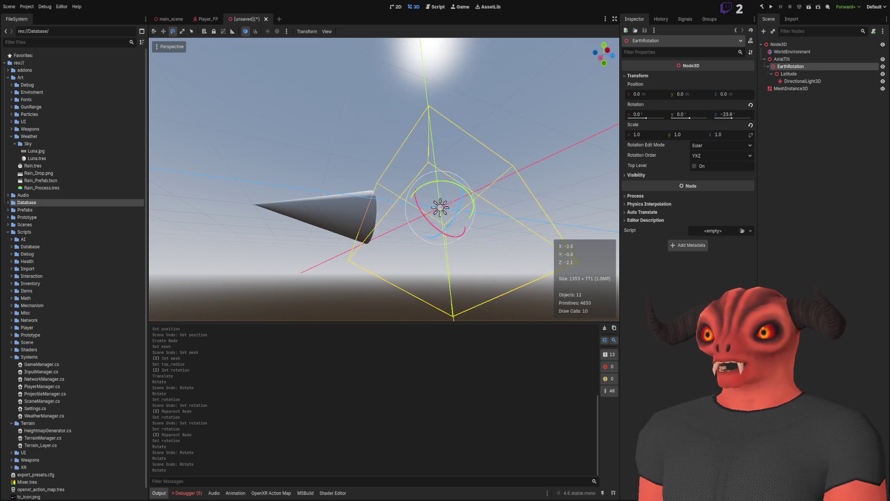
{"action": "mouse_move", "coordinate": [442, 247]}
{"action": "left_mouse_down"}
{"action": "mouse_move", "coordinate": [442, 204]}
{"action": "mouse_move", "coordinate": [434, 245]}
{"action": "mouse_move", "coordinate": [433, 229]}
{"action": "mouse_move", "coordinate": [423, 236]}
{"action": "mouse_move", "coordinate": [427, 219]}
{"action": "mouse_move", "coordinate": [424, 234]}
{"action": "mouse_move", "coordinate": [438, 253]}
{"action": "mouse_move", "coordinate": [449, 202]}
{"action": "mouse_move", "coordinate": [436, 203]}
{"action": "left_mouse_up"}
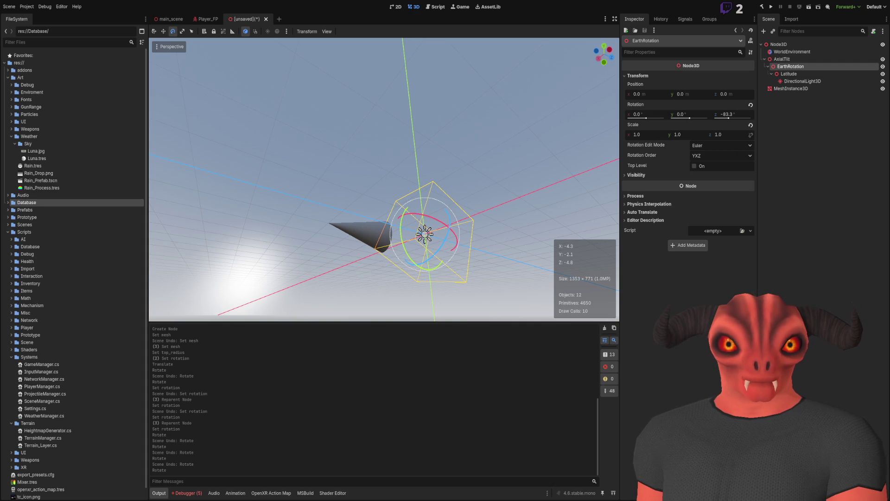
{"action": "mouse_move", "coordinate": [446, 244]}
{"action": "left_mouse_down"}
{"action": "mouse_move", "coordinate": [421, 274]}
{"action": "mouse_move", "coordinate": [417, 250]}
{"action": "left_mouse_up"}
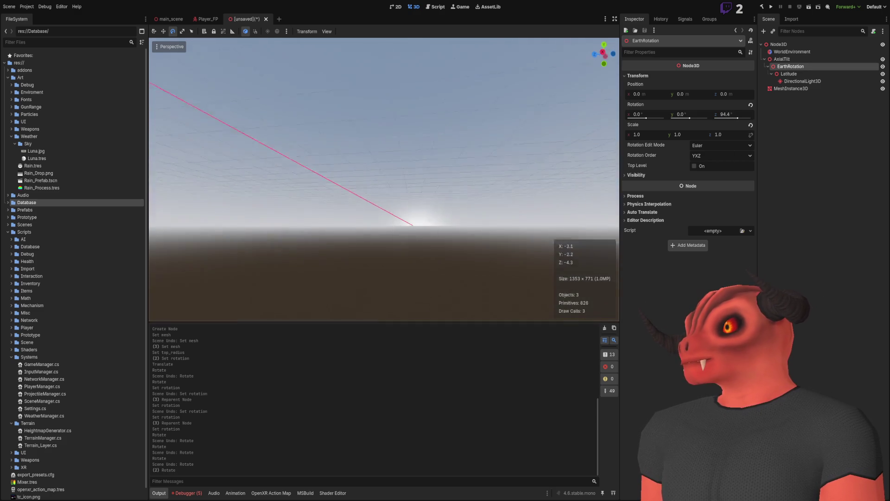
{"action": "key", "text": "w"}
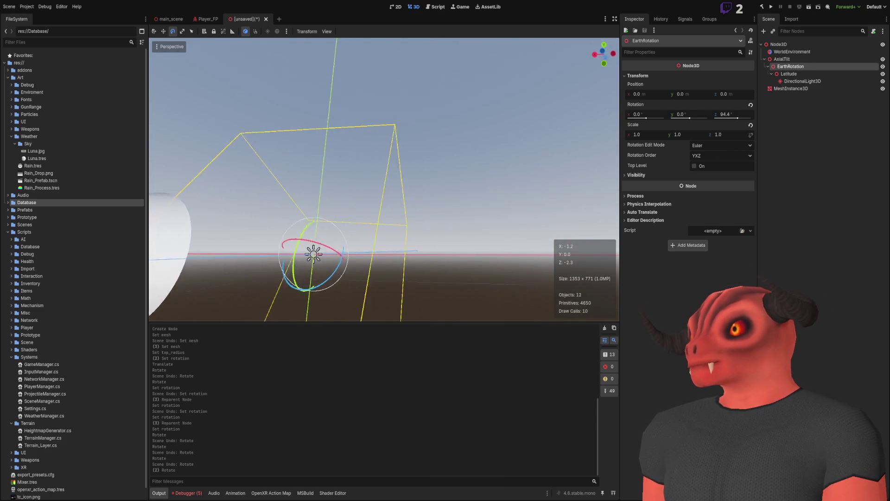
Step: Set EarthRotation's Rotation Z to 0, undoing a stray 960° entry
{"action": "left_click", "coordinate": [741, 112]}
{"action": "type", "text": "0"}
{"action": "key", "text": "Return"}
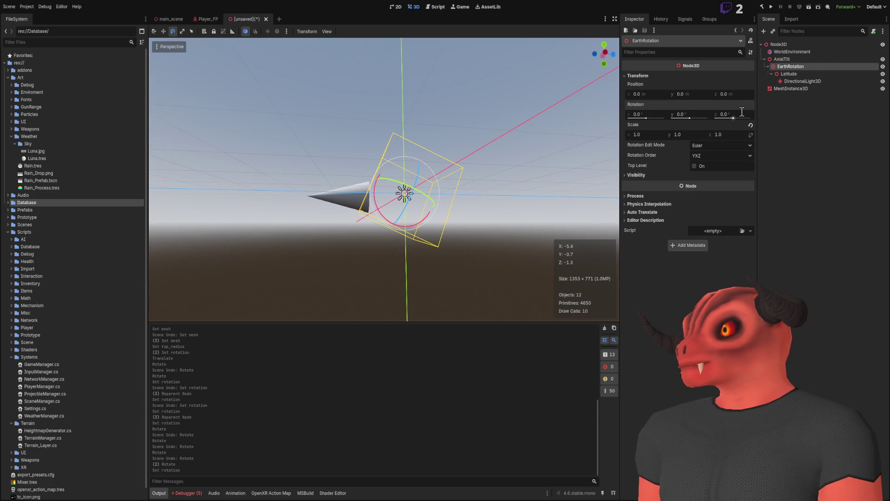
{"action": "left_click", "coordinate": [742, 112]}
{"action": "type", "text": "0"}
{"action": "key", "text": "Return"}
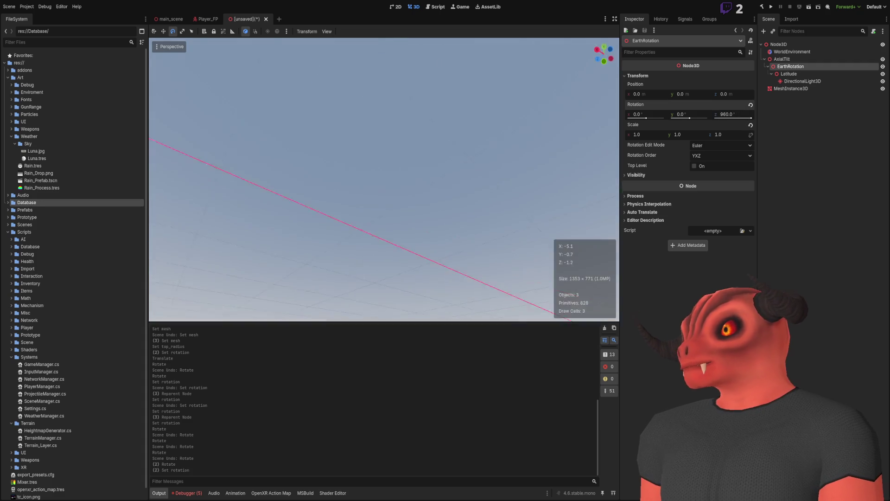
{"action": "key", "text": "ctrl+z"}
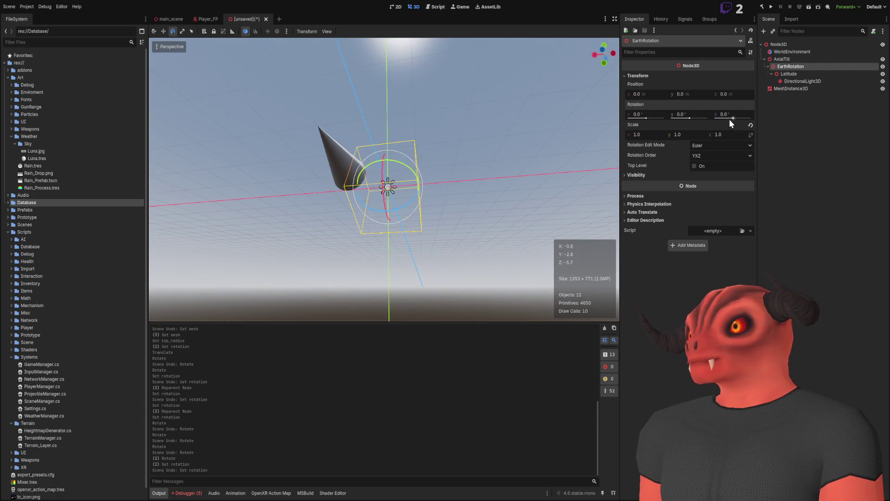
Step: Bring the view close and low toward the horizon, then select the Latitude node
{"action": "left_click_drag", "start_coordinate": [598, 55], "coordinate": [582, 58]}
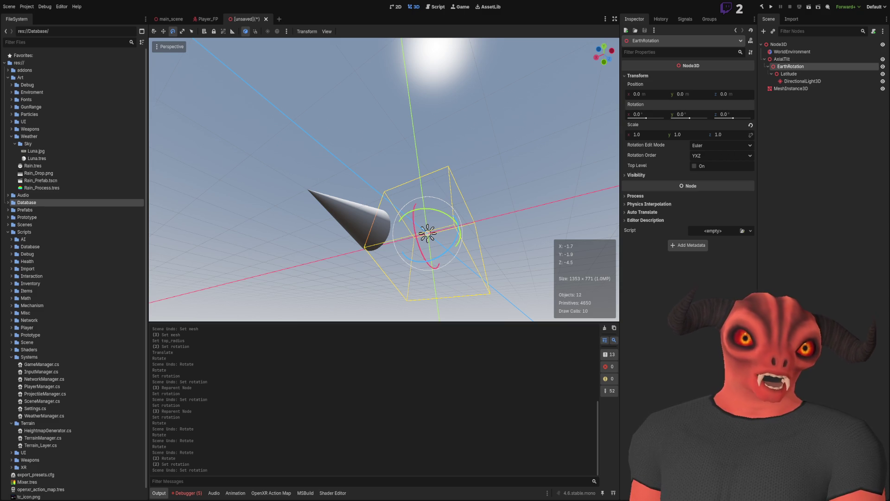
{"action": "left_click_drag", "start_coordinate": [483, 162], "coordinate": [474, 166]}
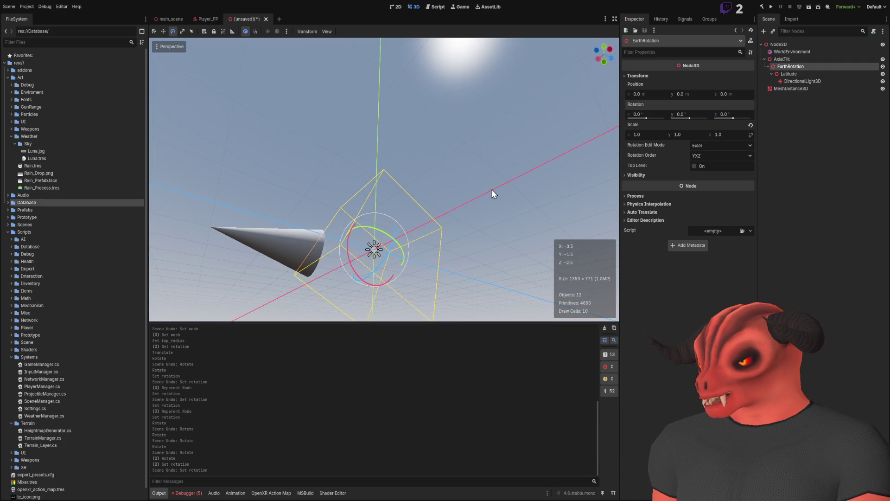
{"action": "left_click_drag", "start_coordinate": [493, 194], "coordinate": [493, 193]}
{"action": "left_click", "coordinate": [800, 75]}
Step: Set Latitude's Rotation X to 0 and tilt the view up toward the sun
{"action": "left_click_drag", "start_coordinate": [370, 239], "coordinate": [656, 206]}
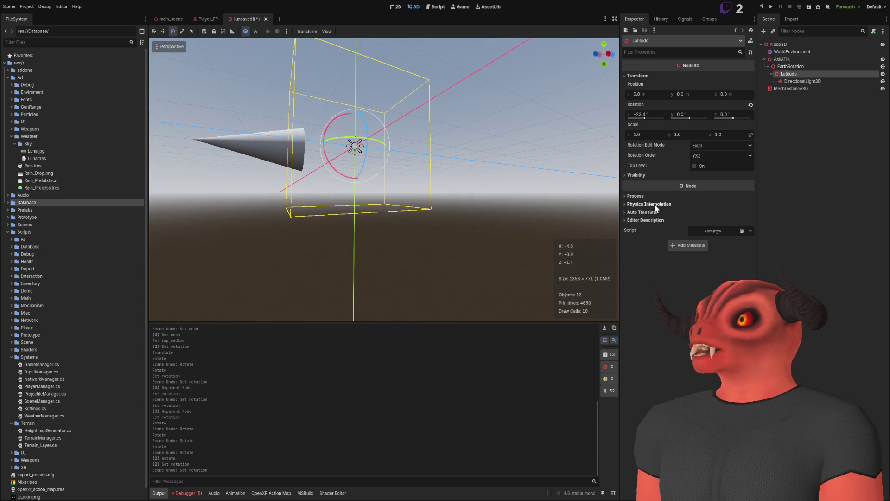
{"action": "left_click", "coordinate": [655, 113]}
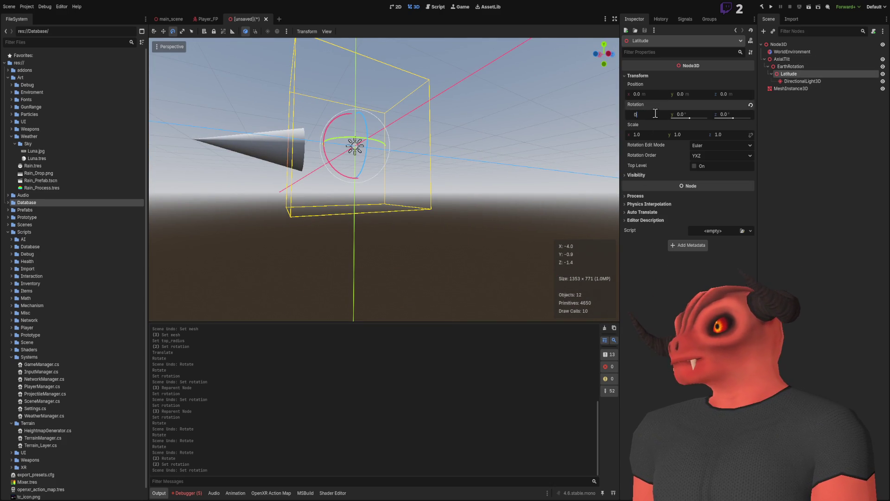
{"action": "type", "text": "0"}
{"action": "key", "text": "Return"}
{"action": "left_click_drag", "start_coordinate": [582, 120], "coordinate": [485, 156]}
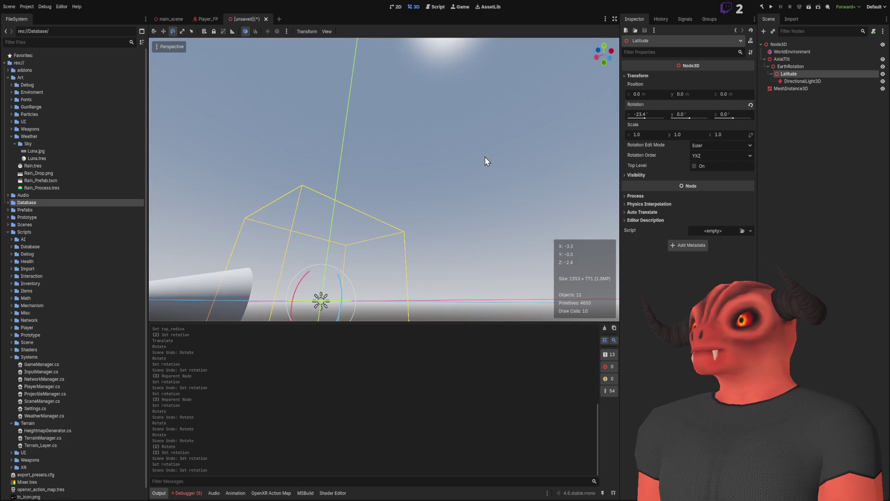
Step: Confirm AxialTilt's 23.4° tilt, then set Latitude's Rotation X to 34°
{"action": "left_click", "coordinate": [773, 67]}
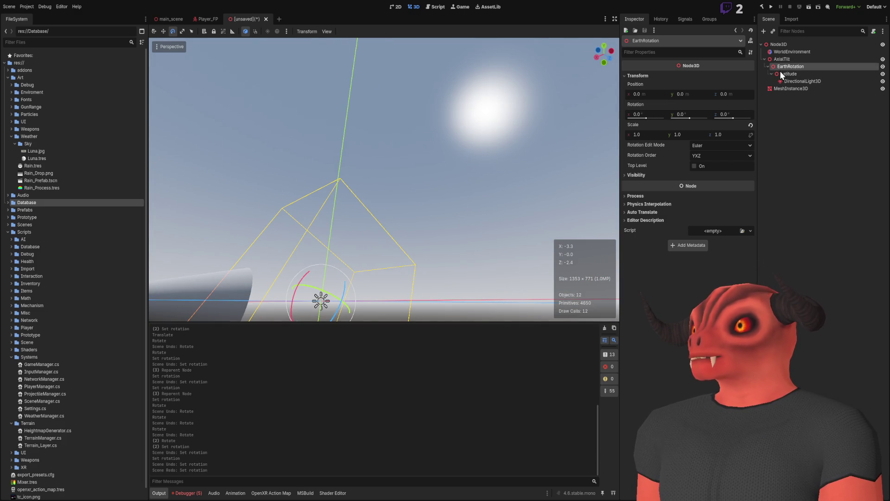
{"action": "left_click", "coordinate": [782, 77]}
{"action": "left_click", "coordinate": [782, 62]}
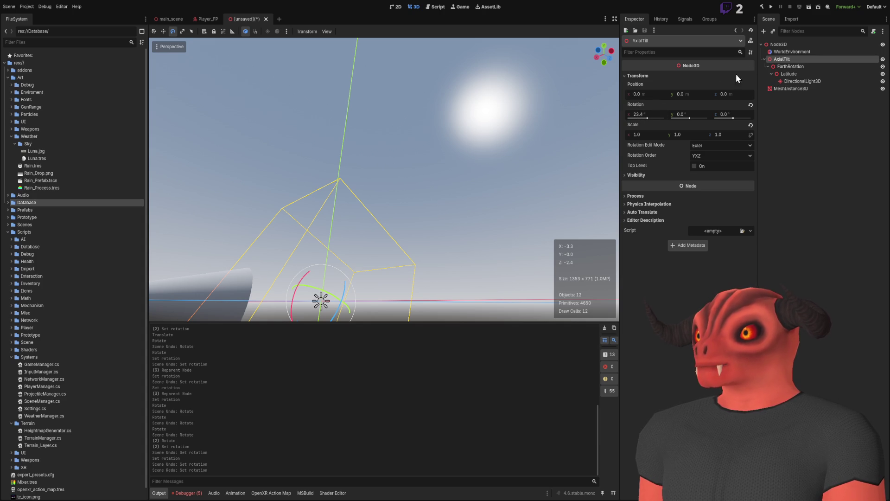
{"action": "left_click", "coordinate": [789, 75]}
{"action": "left_click_drag", "start_coordinate": [649, 117], "coordinate": [663, 117]}
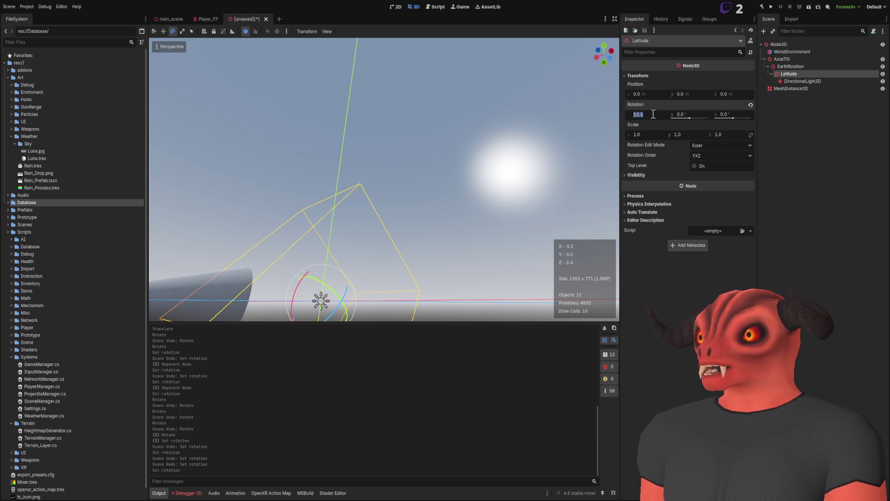
{"action": "type", "text": "4"}
{"action": "key", "text": "Return"}
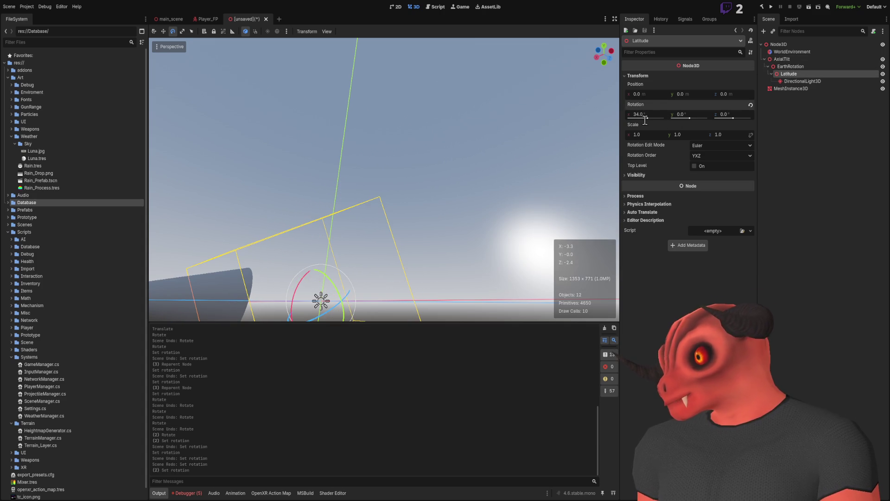
{"action": "key", "text": "d"}
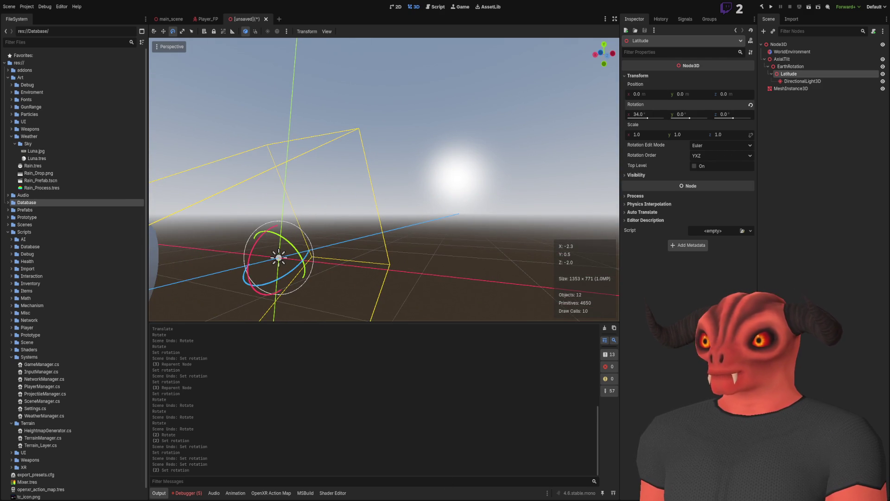
Step: Review the Global.cs sun-position code in Visual Studio
{"action": "key", "text": "alt+Tab"}
{"action": "scroll", "coordinate": [355, 181], "scroll_direction": "up", "scroll_amount": 7}
{"action": "scroll", "coordinate": [355, 181], "scroll_direction": "down", "scroll_amount": 8}
{"action": "scroll", "coordinate": [355, 181], "scroll_direction": "down", "scroll_amount": 7}
{"action": "scroll", "coordinate": [355, 181], "scroll_direction": "up", "scroll_amount": 8}
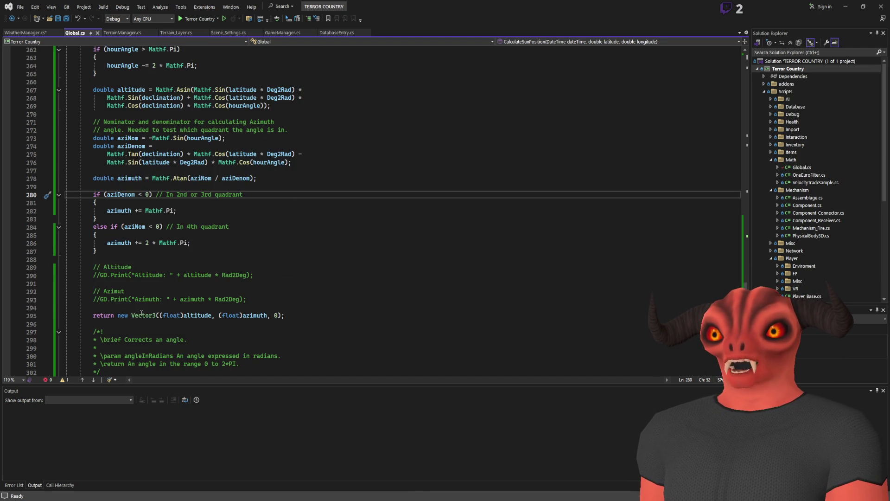
Step: Find CalculateSunPosition's call in WeatherManager.cs, noting Latitude -33 and Longitude 151, then return to Godot
{"action": "scroll", "coordinate": [133, 268], "scroll_direction": "up", "scroll_amount": 16}
{"action": "scroll", "coordinate": [132, 267], "scroll_direction": "up", "scroll_amount": 7}
{"action": "left_click", "coordinate": [177, 154]}
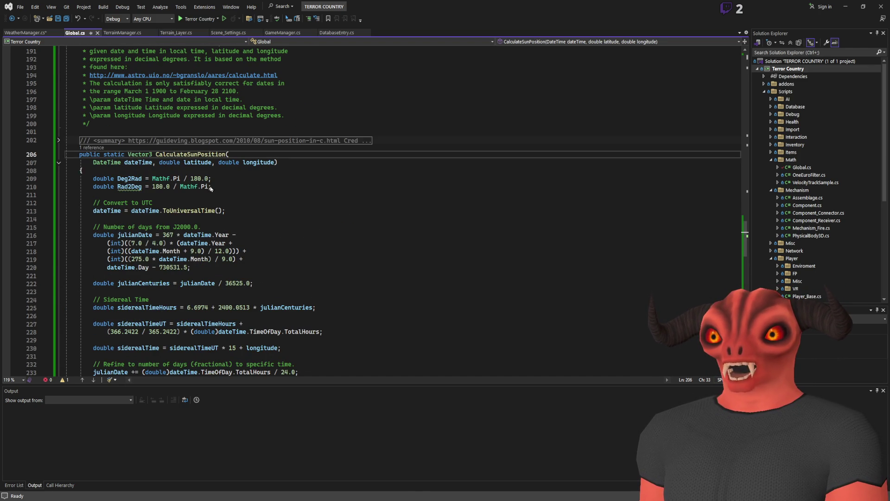
{"action": "key", "text": "shift+F12"}
{"action": "double_click", "coordinate": [104, 435]}
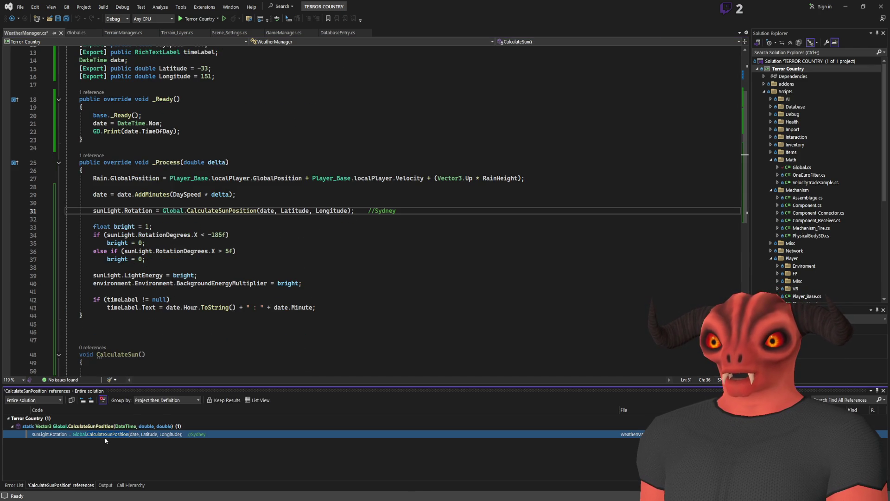
{"action": "scroll", "coordinate": [155, 177], "scroll_direction": "up", "scroll_amount": 4}
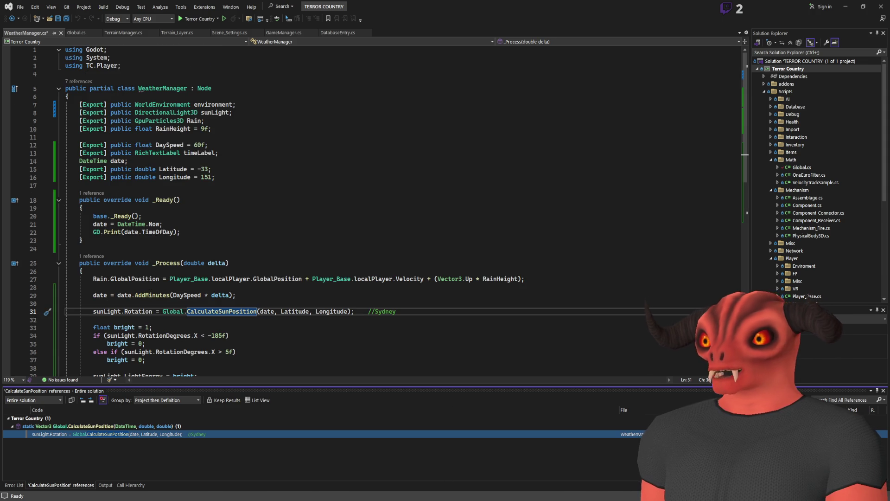
{"action": "key", "text": "alt+Tab"}
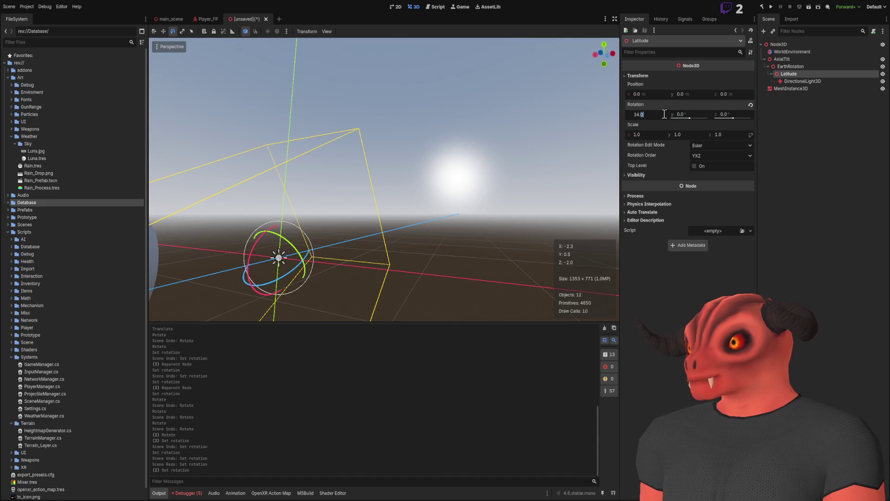
Step: Set Latitude's Rotation X to -33° and orbit the view to see the sun
{"action": "mouse_move", "coordinate": [402, 130]}
{"action": "left_mouse_down"}
{"action": "mouse_move", "coordinate": [353, 153]}
{"action": "mouse_move", "coordinate": [400, 132]}
{"action": "left_mouse_up"}
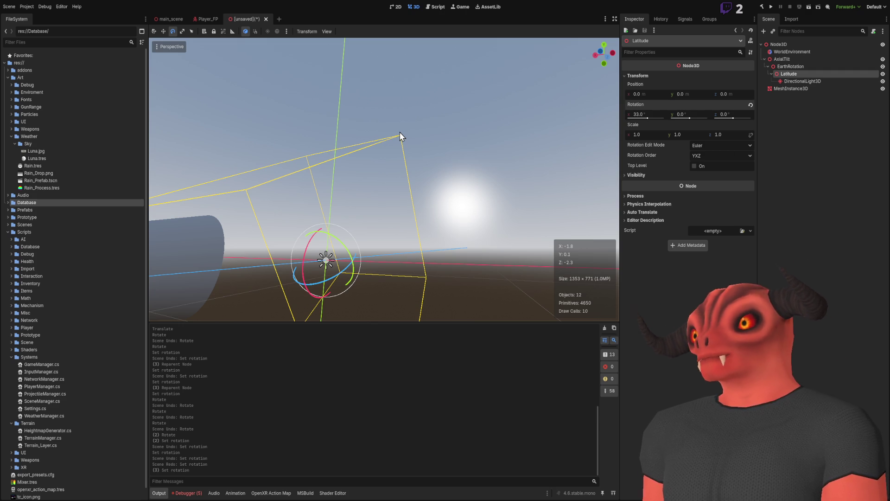
{"action": "mouse_move", "coordinate": [319, 302]}
{"action": "left_mouse_down"}
{"action": "mouse_move", "coordinate": [334, 241]}
{"action": "mouse_move", "coordinate": [356, 271]}
{"action": "left_mouse_up"}
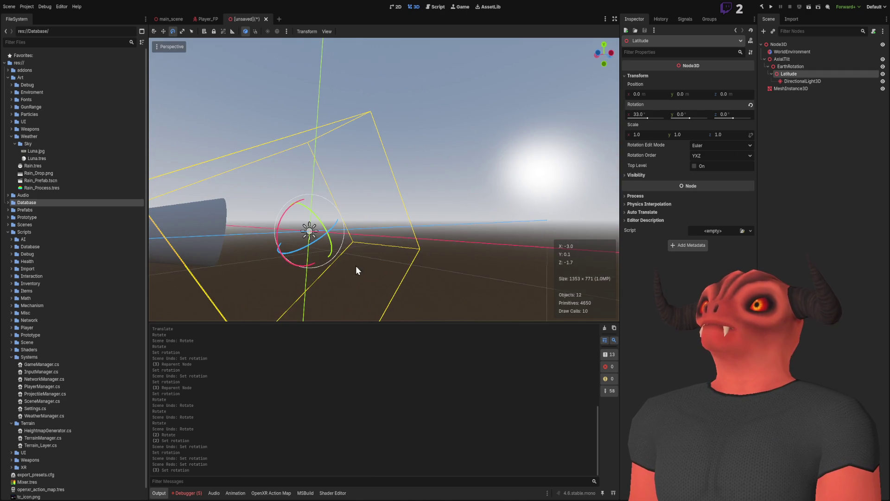
{"action": "left_click", "coordinate": [661, 114]}
{"action": "type", "text": "-33"}
{"action": "key", "text": "Return"}
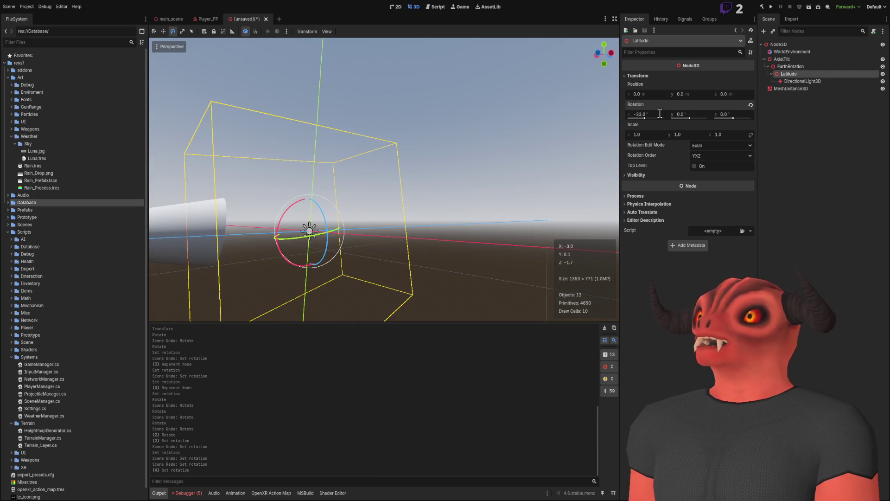
{"action": "mouse_move", "coordinate": [280, 199]}
{"action": "left_mouse_down"}
{"action": "mouse_move", "coordinate": [287, 218]}
{"action": "mouse_move", "coordinate": [306, 186]}
{"action": "mouse_move", "coordinate": [325, 195]}
{"action": "left_mouse_up"}
{"action": "left_click_drag", "start_coordinate": [520, 116], "coordinate": [461, 464]}
{"action": "left_click_drag", "start_coordinate": [552, 213], "coordinate": [484, 208]}
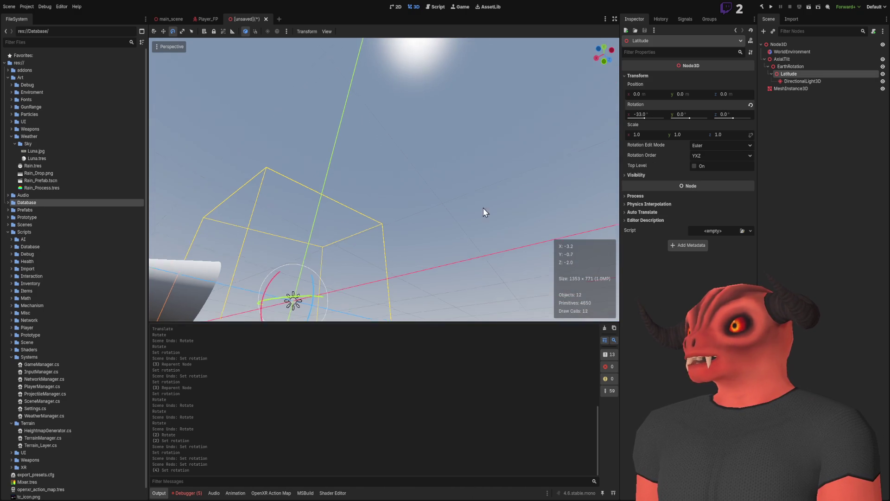
Step: Test EarthRotation spins about Z and X, undoing each to leave it unrotated
{"action": "left_click", "coordinate": [800, 65]}
{"action": "mouse_move", "coordinate": [325, 288]}
{"action": "left_mouse_down"}
{"action": "mouse_move", "coordinate": [302, 245]}
{"action": "mouse_move", "coordinate": [336, 278]}
{"action": "mouse_move", "coordinate": [327, 320]}
{"action": "left_mouse_up"}
{"action": "key", "text": "ctrl+z"}
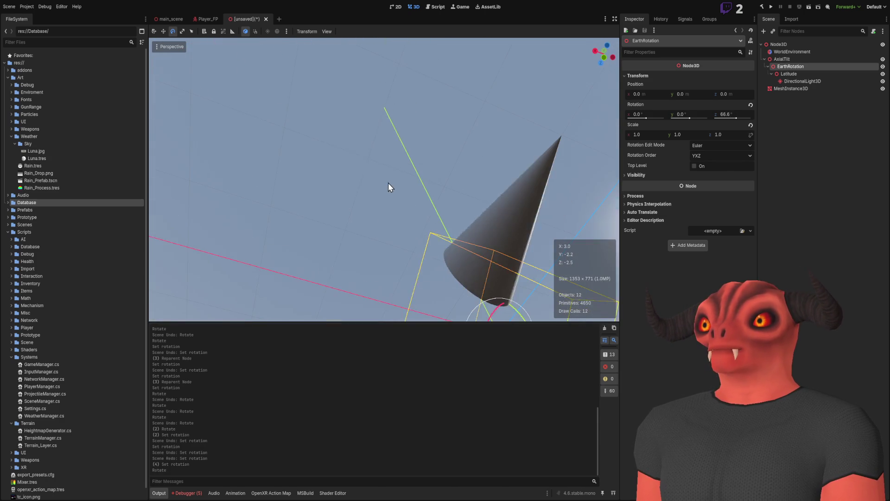
{"action": "left_click_drag", "start_coordinate": [352, 181], "coordinate": [422, 179]}
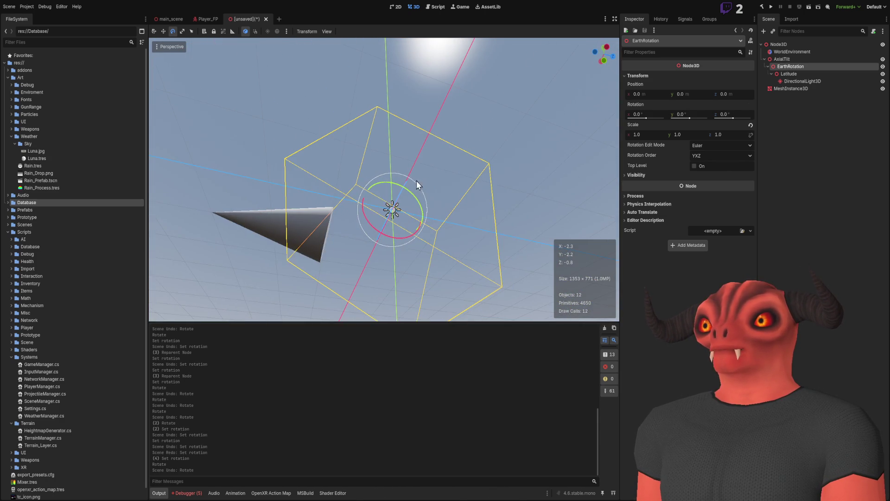
{"action": "mouse_move", "coordinate": [385, 218]}
{"action": "left_mouse_down"}
{"action": "mouse_move", "coordinate": [393, 200]}
{"action": "mouse_move", "coordinate": [389, 209]}
{"action": "mouse_move", "coordinate": [383, 190]}
{"action": "mouse_move", "coordinate": [371, 200]}
{"action": "mouse_move", "coordinate": [371, 181]}
{"action": "left_mouse_up"}
{"action": "key", "text": "ctrl+z"}
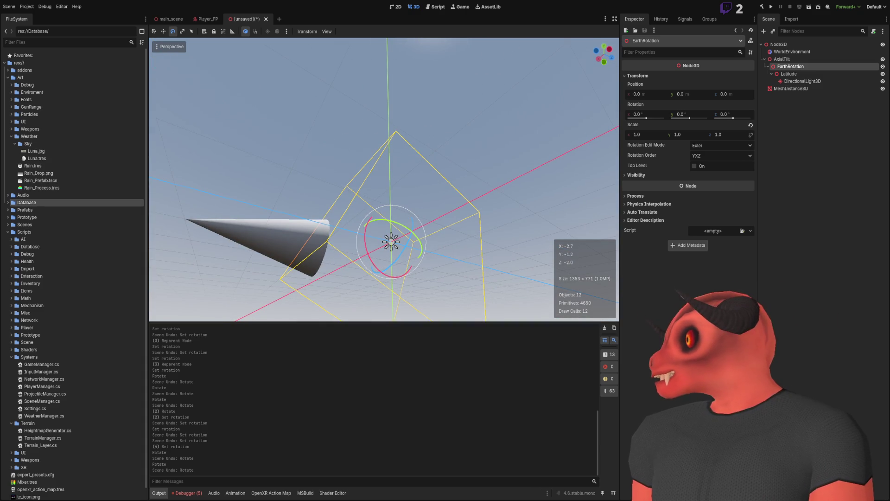
{"action": "left_click_drag", "start_coordinate": [373, 259], "coordinate": [368, 235]}
{"action": "key", "text": "ctrl+z"}
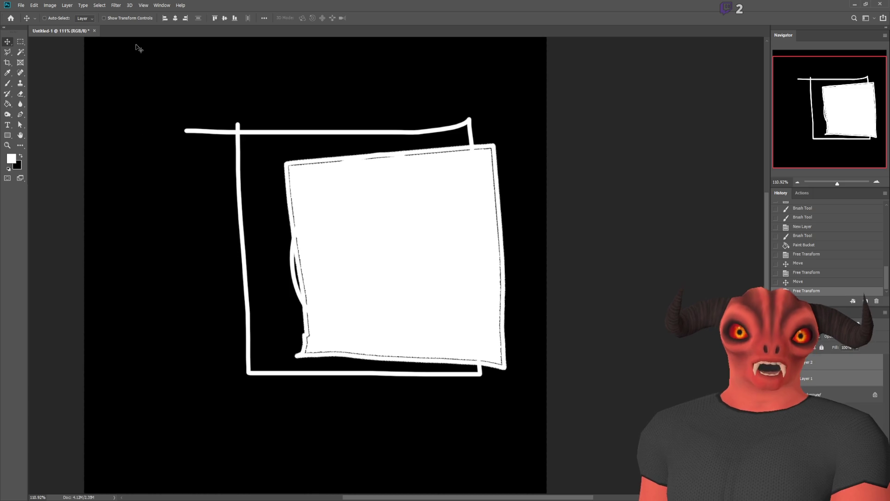
Step: Paste the sun-path diagram, move it up-left and scale it larger
{"action": "key", "text": "ctrl+v"}
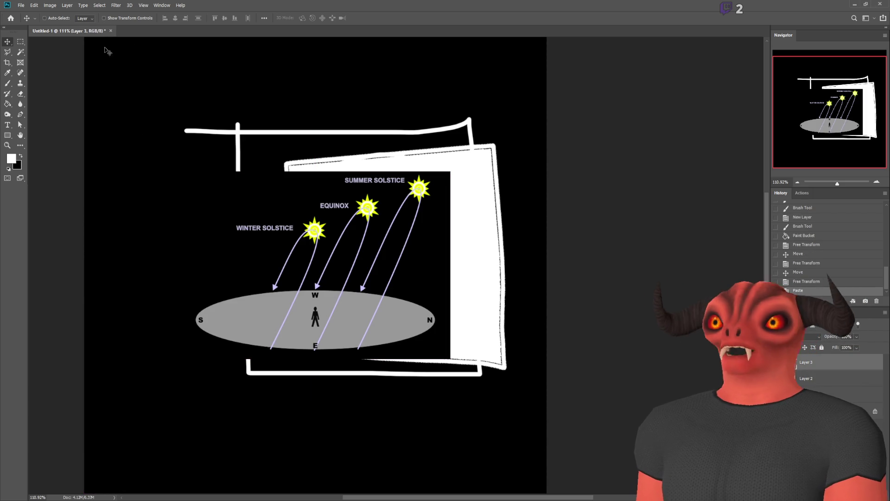
{"action": "left_click_drag", "start_coordinate": [230, 146], "coordinate": [166, 56]}
{"action": "key", "text": "ctrl+t"}
{"action": "mouse_move", "coordinate": [384, 267]}
{"action": "left_mouse_down"}
{"action": "mouse_move", "coordinate": [561, 368]}
{"action": "mouse_move", "coordinate": [533, 383]}
{"action": "left_mouse_up"}
{"action": "key", "text": "Return"}
{"action": "scroll", "coordinate": [493, 253], "scroll_direction": "up", "scroll_amount": 5}
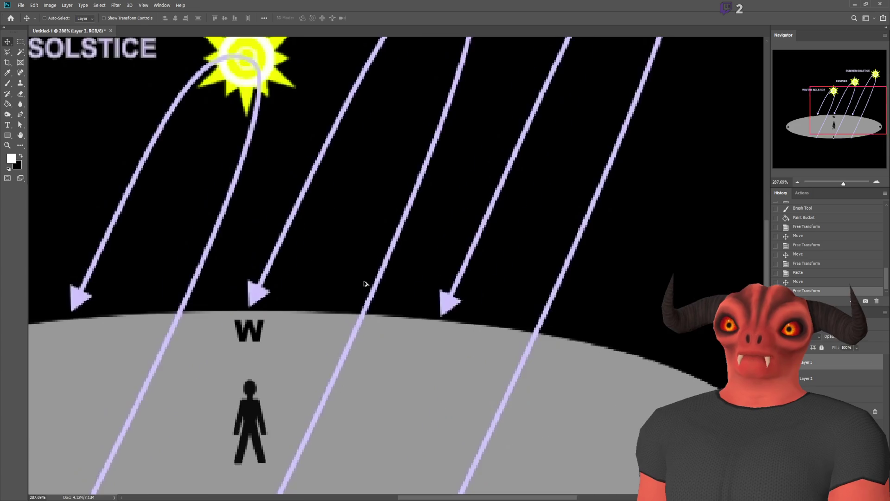
{"action": "scroll", "coordinate": [365, 282], "scroll_direction": "down", "scroll_amount": 5}
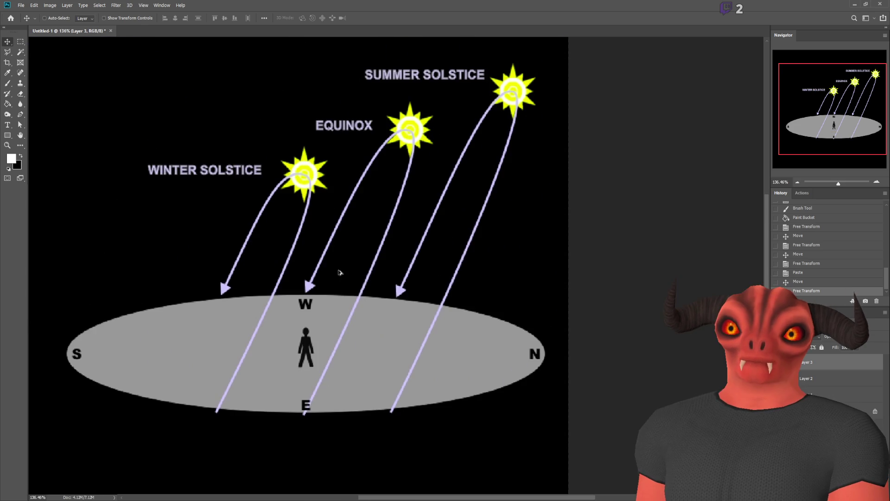
Step: With the Brush, try circling the equinox and solstice suns, undoing each loop
{"action": "left_click", "coordinate": [13, 83]}
{"action": "mouse_move", "coordinate": [417, 100]}
{"action": "left_mouse_down"}
{"action": "mouse_move", "coordinate": [411, 191]}
{"action": "mouse_move", "coordinate": [417, 100]}
{"action": "left_mouse_up"}
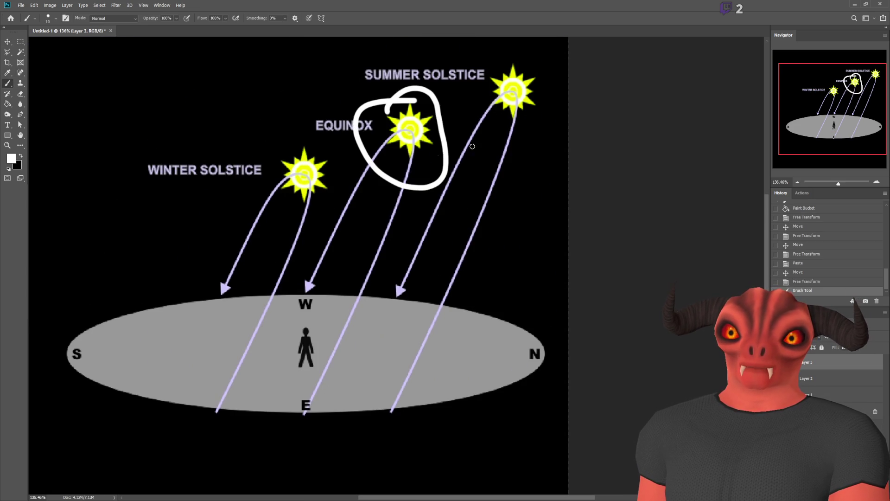
{"action": "key", "text": "ctrl+z"}
{"action": "mouse_move", "coordinate": [329, 139]}
{"action": "left_mouse_down"}
{"action": "mouse_move", "coordinate": [335, 164]}
{"action": "mouse_move", "coordinate": [333, 143]}
{"action": "left_mouse_up"}
{"action": "key", "text": "ctrl+z"}
{"action": "left_click_drag", "start_coordinate": [478, 70], "coordinate": [464, 74]}
{"action": "key", "text": "ctrl+z"}
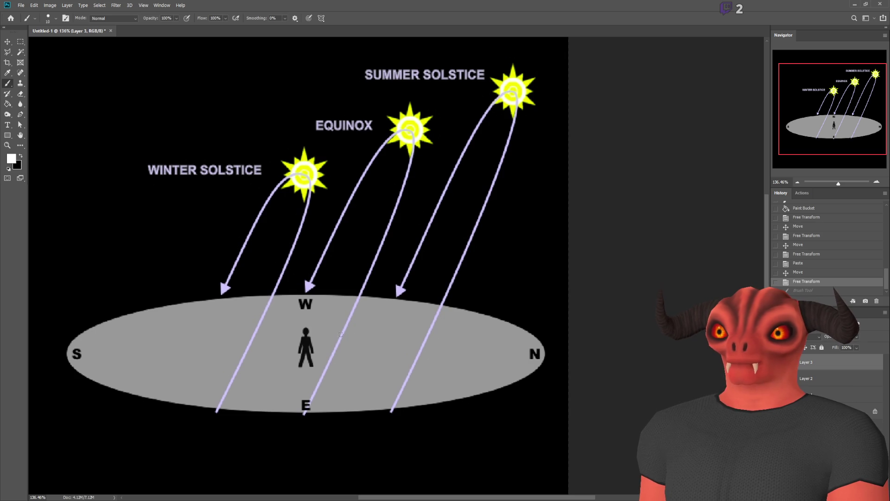
{"action": "scroll", "coordinate": [105, 45], "scroll_direction": "up", "scroll_amount": 2}
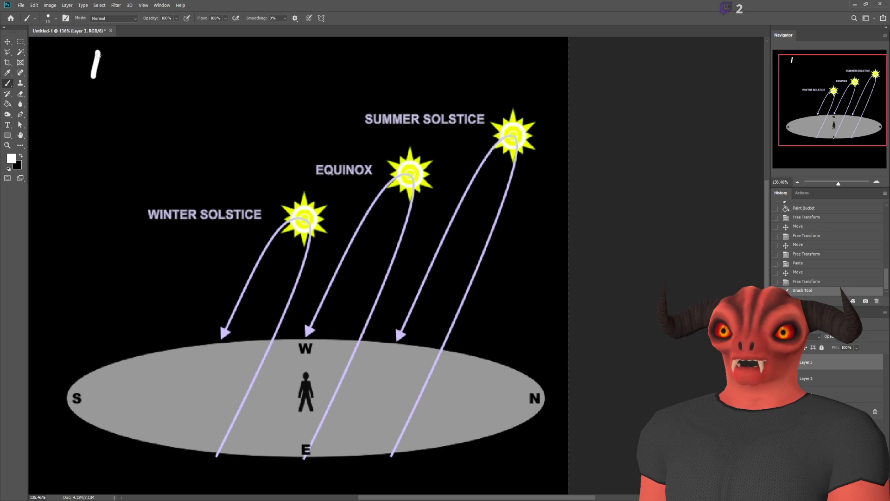
Step: Paint an N with an up arrow at the top-left to mark north
{"action": "left_click_drag", "start_coordinate": [106, 68], "coordinate": [115, 87]}
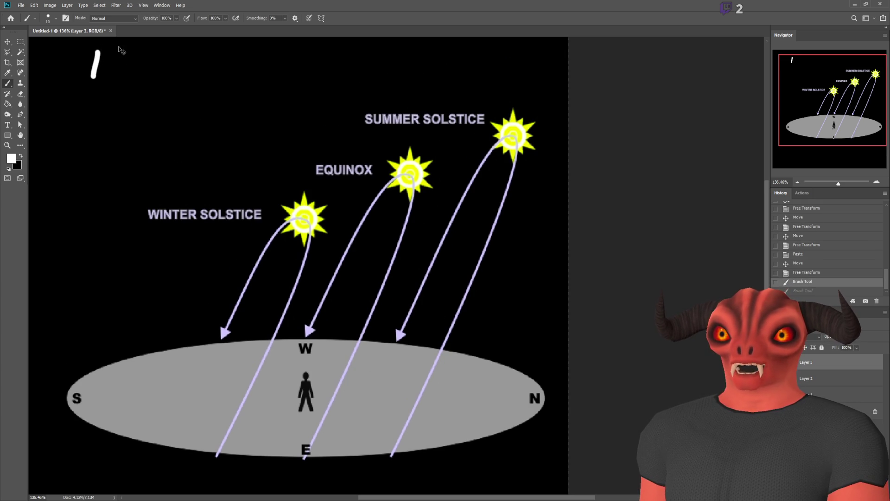
{"action": "mouse_move", "coordinate": [99, 56]}
{"action": "left_mouse_down"}
{"action": "mouse_move", "coordinate": [84, 145]}
{"action": "mouse_move", "coordinate": [99, 84]}
{"action": "left_mouse_up"}
{"action": "key", "text": "ctrl+z"}
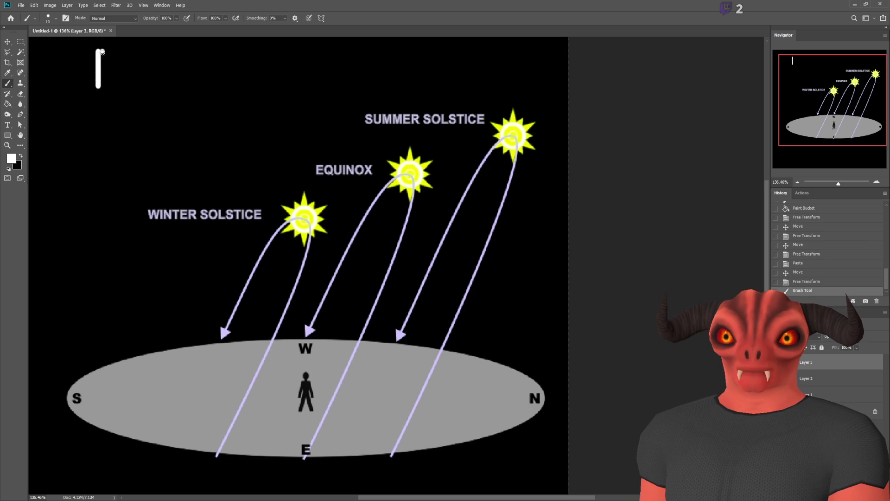
{"action": "key", "text": "ctrl+z"}
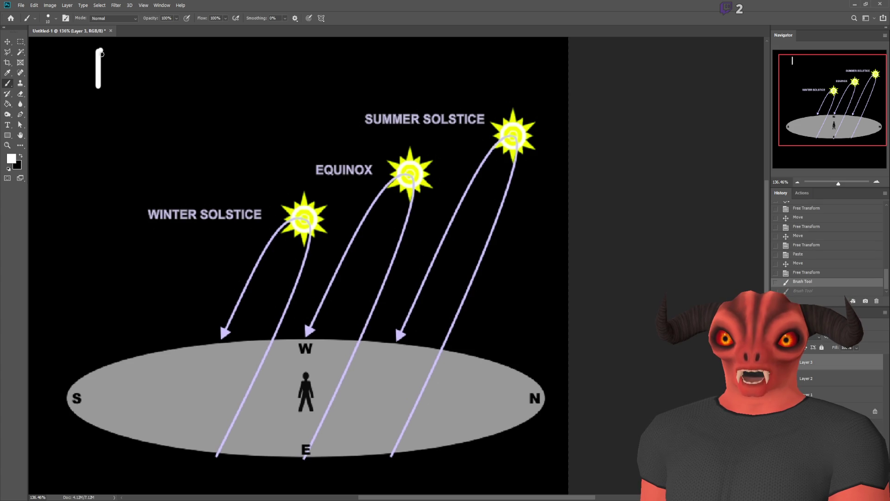
{"action": "scroll", "coordinate": [113, 48], "scroll_direction": "down", "scroll_amount": 3}
{"action": "scroll", "coordinate": [315, 126], "scroll_direction": "up", "scroll_amount": 6}
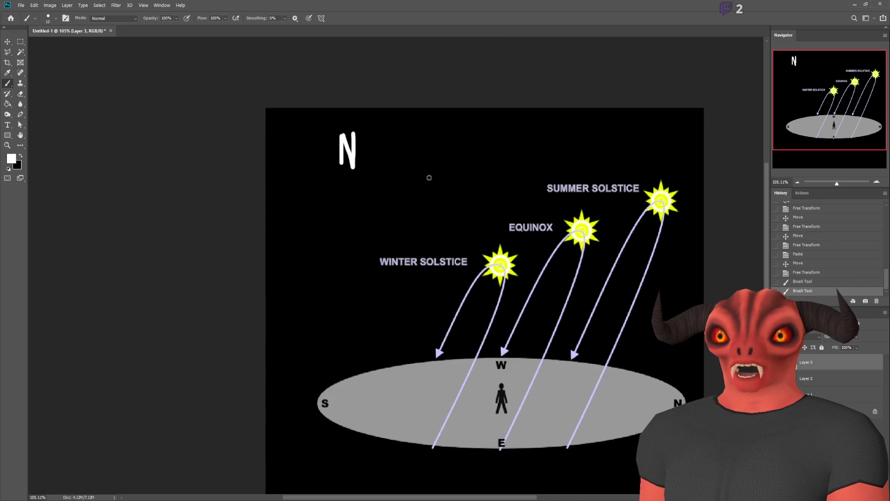
{"action": "mouse_move", "coordinate": [381, 126]}
{"action": "left_mouse_down"}
{"action": "mouse_move", "coordinate": [377, 174]}
{"action": "mouse_move", "coordinate": [366, 136]}
{"action": "mouse_move", "coordinate": [393, 141]}
{"action": "left_mouse_up"}
{"action": "scroll", "coordinate": [626, 247], "scroll_direction": "down", "scroll_amount": 5}
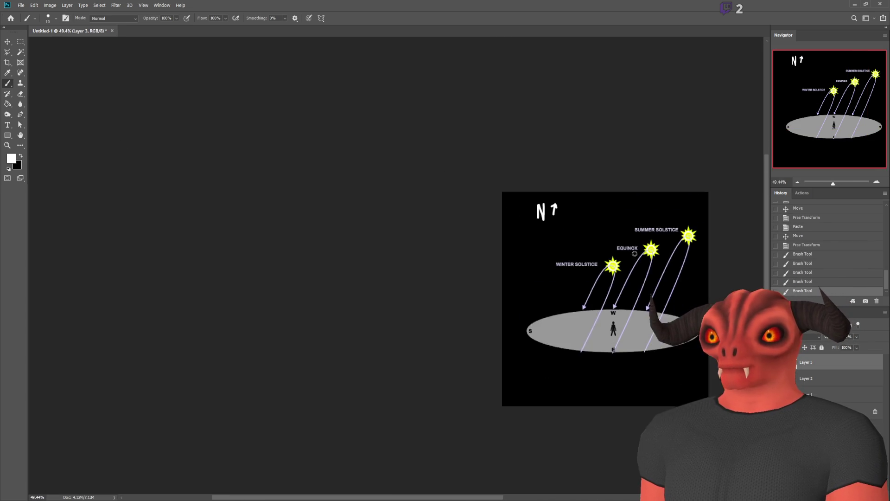
{"action": "scroll", "coordinate": [626, 248], "scroll_direction": "up", "scroll_amount": 5}
{"action": "scroll", "coordinate": [581, 183], "scroll_direction": "down", "scroll_amount": 1}
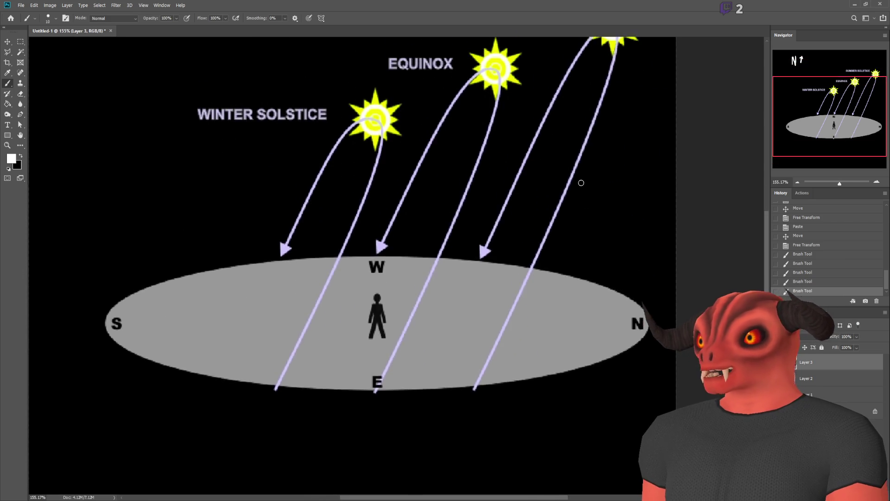
{"action": "scroll", "coordinate": [543, 189], "scroll_direction": "up", "scroll_amount": 2}
{"action": "scroll", "coordinate": [320, 298], "scroll_direction": "up", "scroll_amount": 3}
{"action": "scroll", "coordinate": [338, 322], "scroll_direction": "down", "scroll_amount": 3}
{"action": "scroll", "coordinate": [306, 322], "scroll_direction": "up", "scroll_amount": 3}
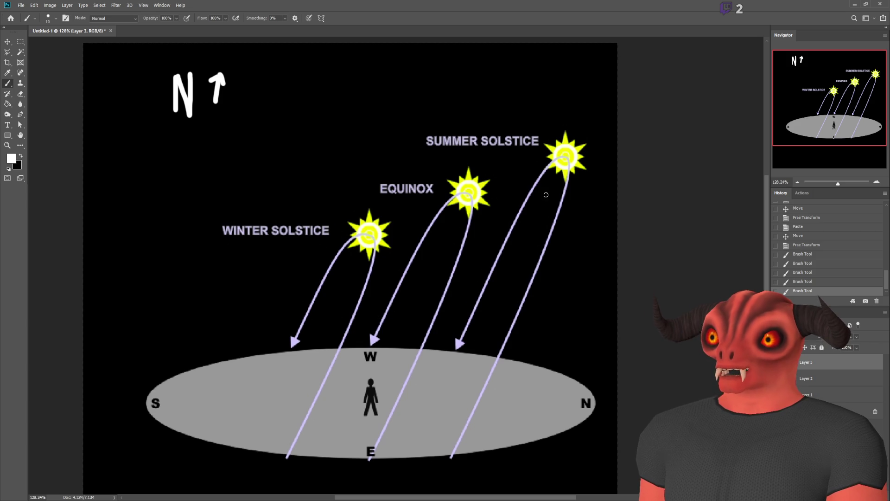
Step: Trace the equinox path from W toward E, then undo it
{"action": "left_click_drag", "start_coordinate": [370, 340], "coordinate": [407, 247]}
{"action": "left_click_drag", "start_coordinate": [462, 216], "coordinate": [398, 493]}
{"action": "key", "text": "ctrl+z"}
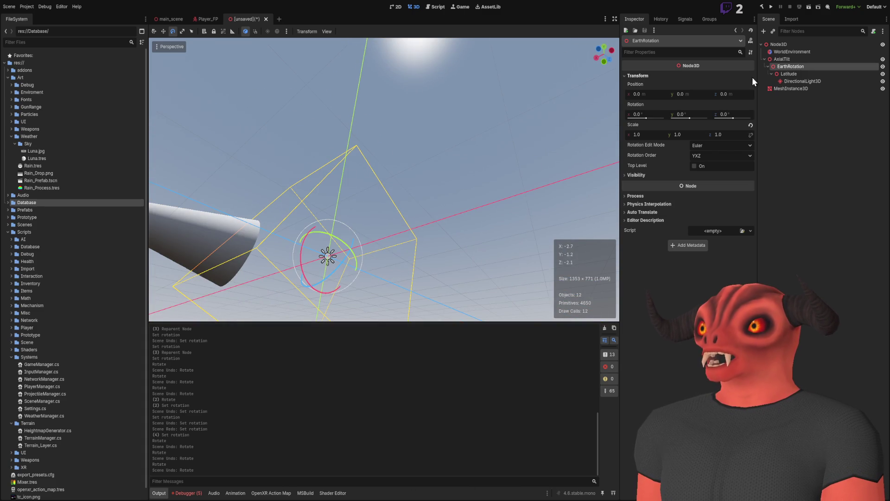
Step: Try Latitude rotations of Y -360, Z -106.6 and X -15, undoing each back to 0
{"action": "left_click", "coordinate": [806, 73]}
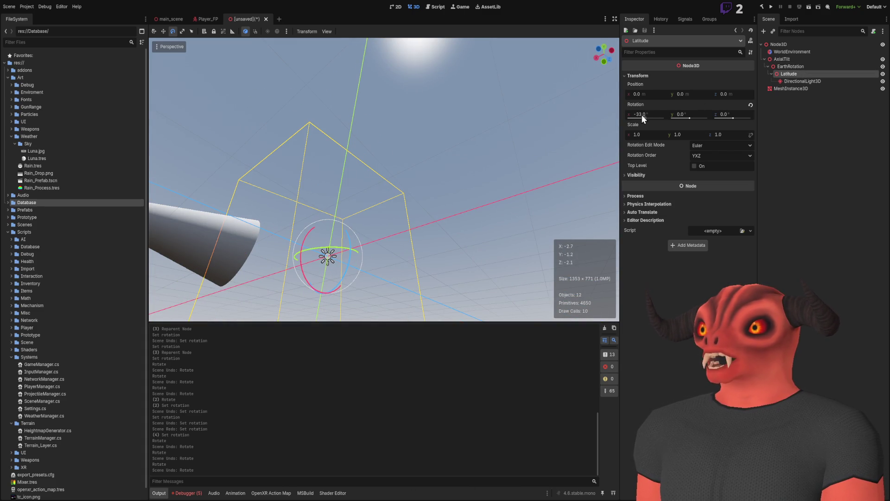
{"action": "left_click_drag", "start_coordinate": [692, 118], "coordinate": [661, 123]}
{"action": "key", "text": "ctrl+z"}
{"action": "left_click_drag", "start_coordinate": [736, 118], "coordinate": [737, 122]}
{"action": "key", "text": "ctrl+z"}
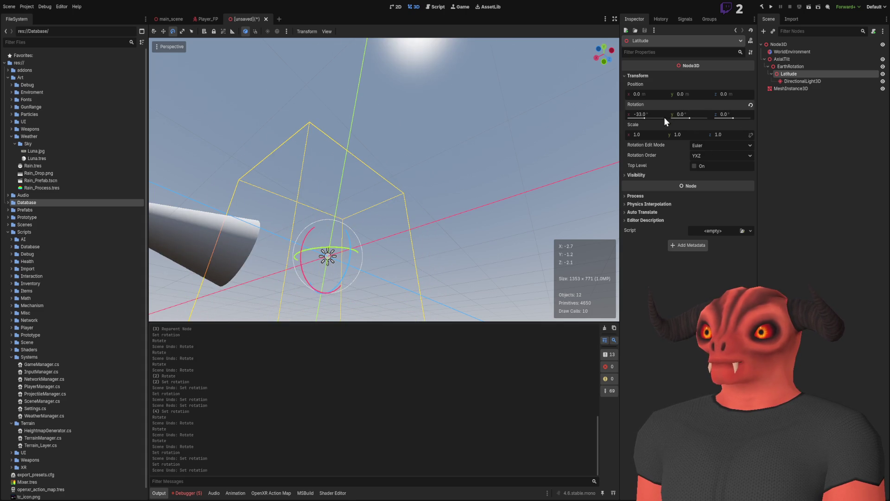
{"action": "left_click_drag", "start_coordinate": [642, 116], "coordinate": [647, 118]}
{"action": "key", "text": "ctrl+z"}
{"action": "mouse_move", "coordinate": [498, 113]}
{"action": "left_mouse_down"}
{"action": "mouse_move", "coordinate": [482, 116]}
{"action": "mouse_move", "coordinate": [464, 139]}
{"action": "mouse_move", "coordinate": [468, 148]}
{"action": "mouse_move", "coordinate": [461, 116]}
{"action": "mouse_move", "coordinate": [465, 138]}
{"action": "left_mouse_up"}
Step: Tilt AxialTilt to -23.4° on X, comparing the sun position with undo and redo
{"action": "left_click", "coordinate": [790, 59]}
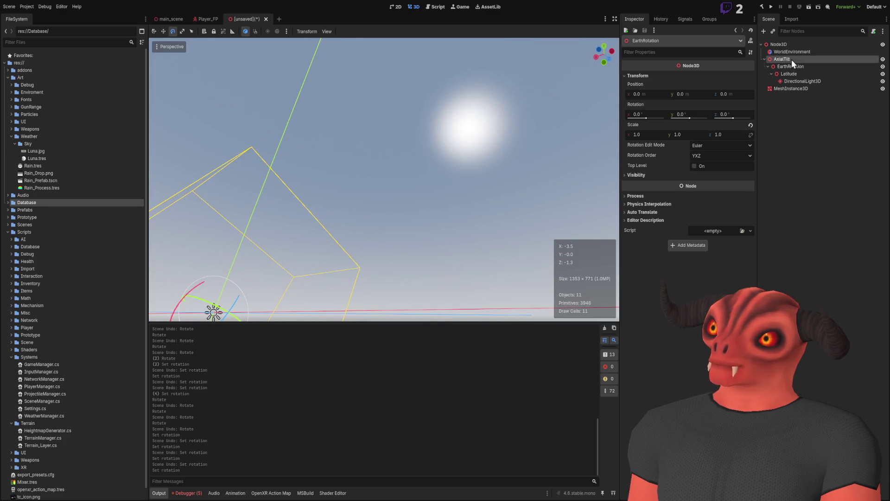
{"action": "left_click", "coordinate": [654, 114]}
{"action": "type", "text": "-"}
{"action": "key", "text": "Return"}
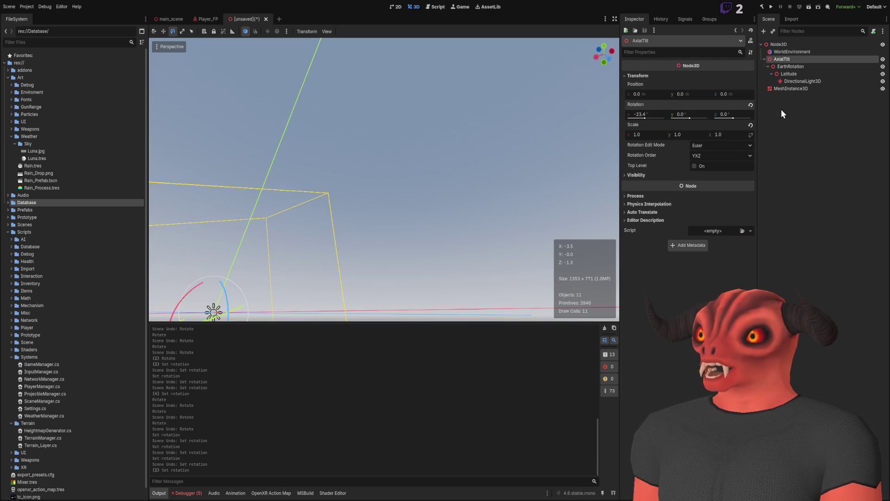
{"action": "mouse_move", "coordinate": [384, 180]}
{"action": "left_mouse_down"}
{"action": "mouse_move", "coordinate": [384, 195]}
{"action": "mouse_move", "coordinate": [384, 153]}
{"action": "mouse_move", "coordinate": [384, 181]}
{"action": "mouse_move", "coordinate": [384, 163]}
{"action": "left_mouse_up"}
{"action": "key", "text": "ctrl+z"}
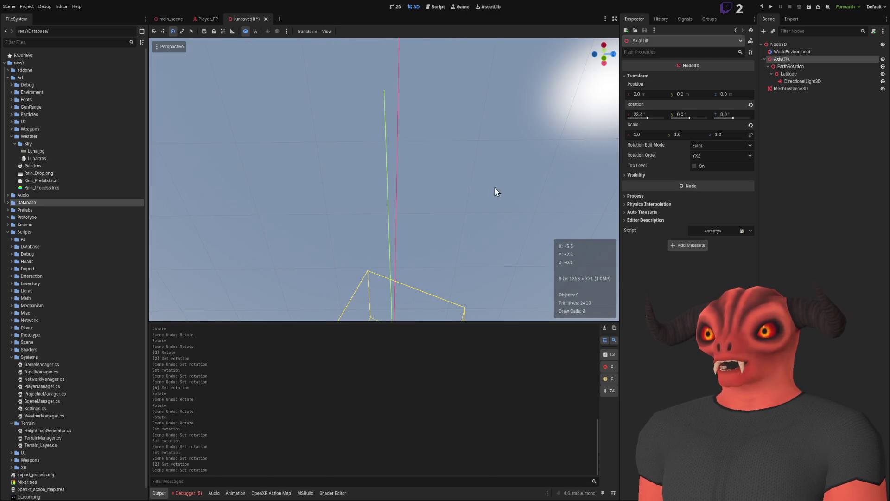
{"action": "key", "text": "ctrl+shift+z"}
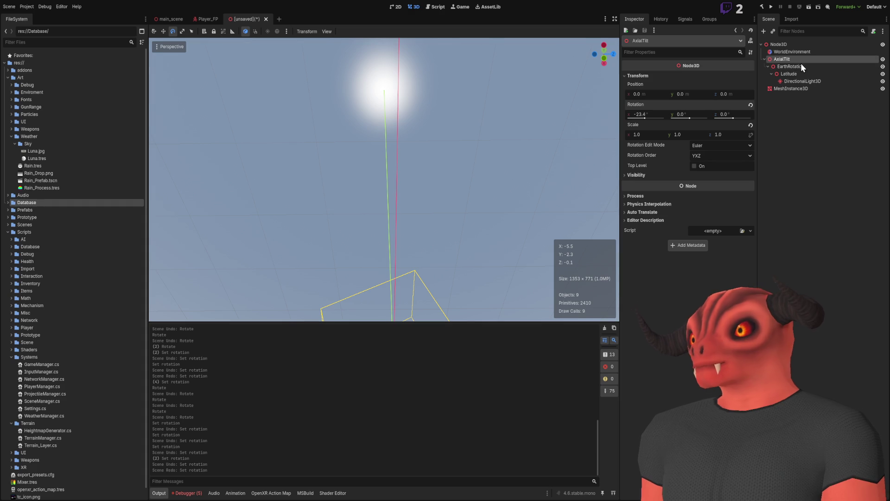
Step: Try a 0° X rotation on the DirectionalLight3D, then revert it to -66.6°
{"action": "left_click", "coordinate": [801, 72]}
{"action": "left_click", "coordinate": [801, 80]}
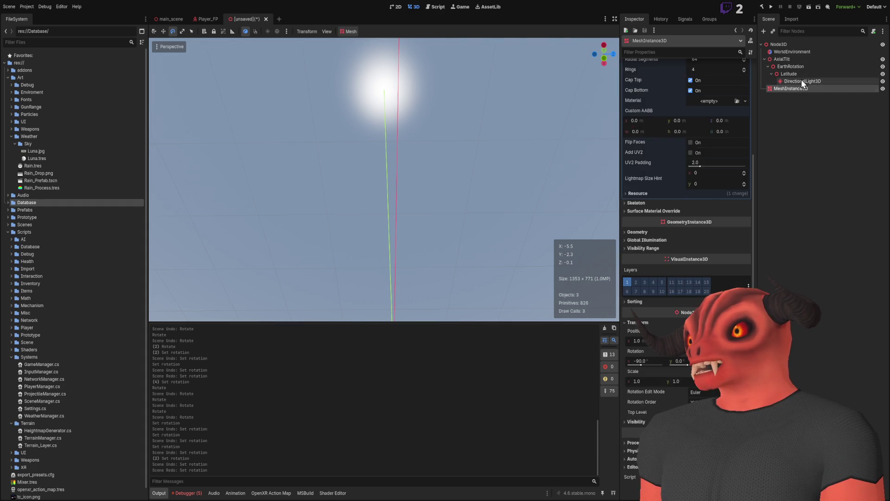
{"action": "left_click", "coordinate": [640, 341]}
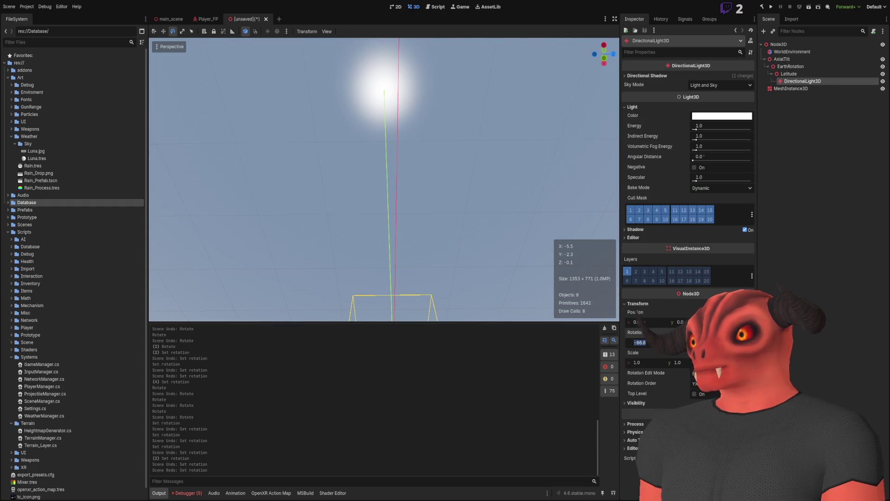
{"action": "type", "text": "0"}
{"action": "key", "text": "Return"}
{"action": "key", "text": "f"}
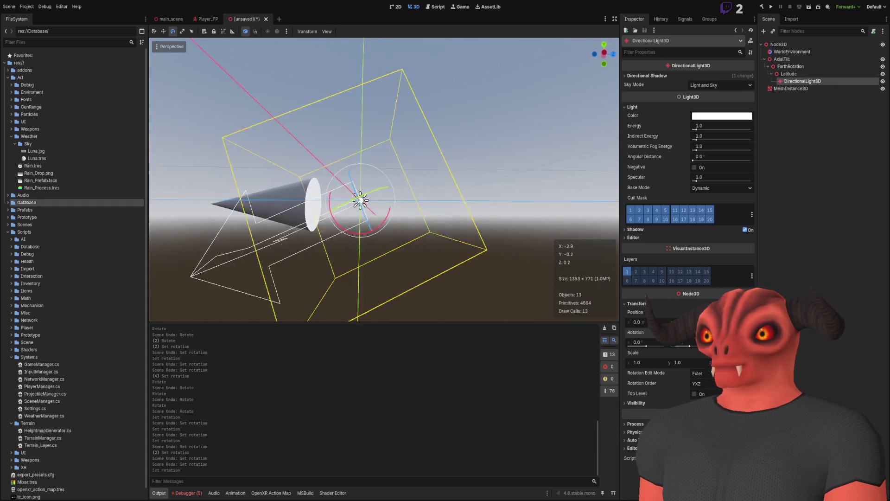
{"action": "key", "text": "ctrl+z"}
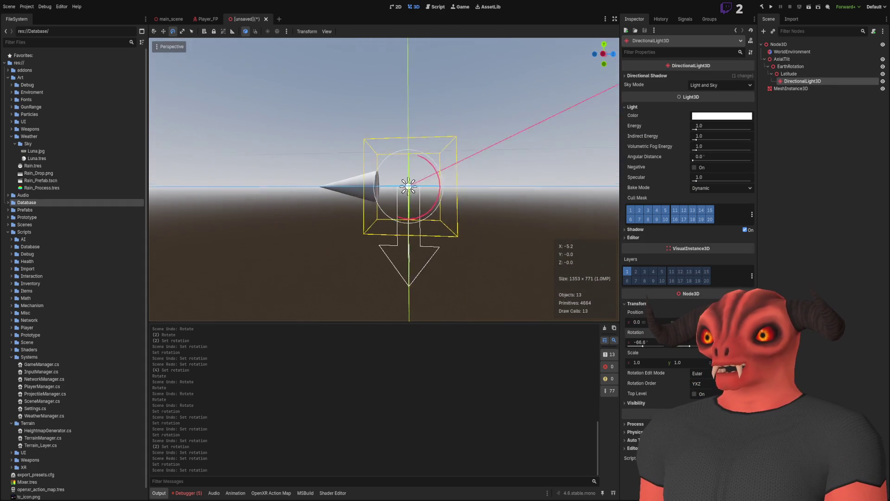
Step: Set the DirectionalLight3D X rotation to -45° and orbit around the AxialTilt rig
{"action": "left_click", "coordinate": [638, 342]}
{"action": "type", "text": "-45"}
{"action": "key", "text": "Return"}
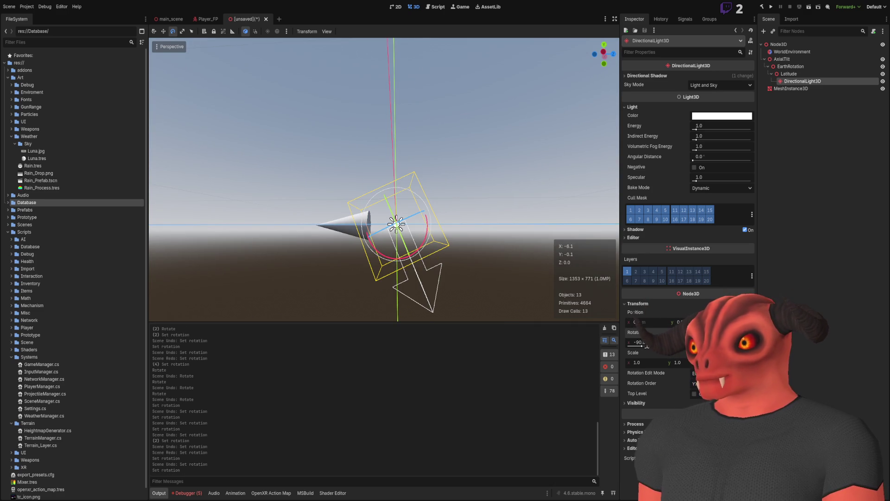
{"action": "left_click", "coordinate": [794, 68]}
{"action": "left_click", "coordinate": [794, 60]}
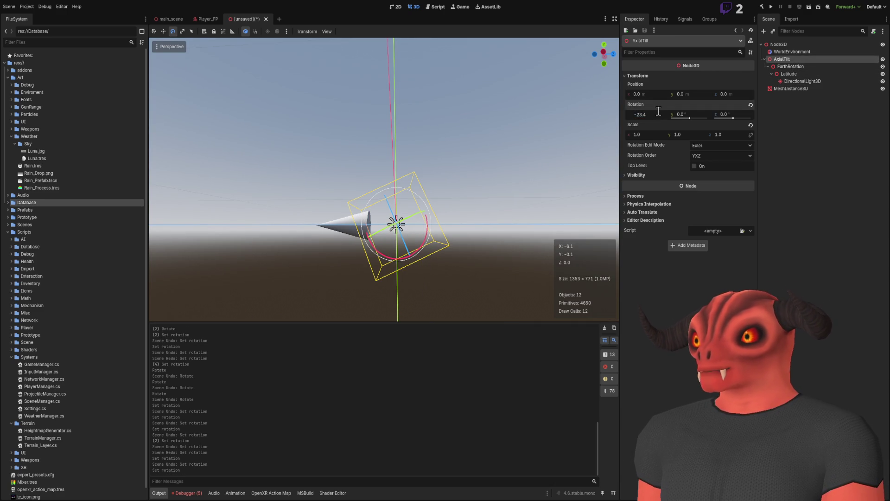
{"action": "left_click_drag", "start_coordinate": [445, 260], "coordinate": [464, 278]}
{"action": "mouse_move", "coordinate": [385, 209]}
{"action": "left_mouse_down"}
{"action": "mouse_move", "coordinate": [385, 250]}
{"action": "mouse_move", "coordinate": [399, 227]}
{"action": "mouse_move", "coordinate": [398, 276]}
{"action": "left_mouse_up"}
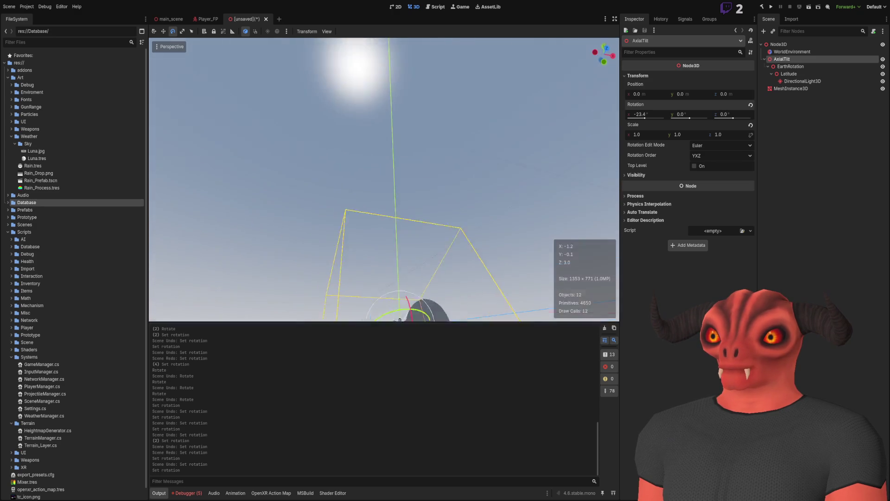
{"action": "left_click", "coordinate": [787, 73]}
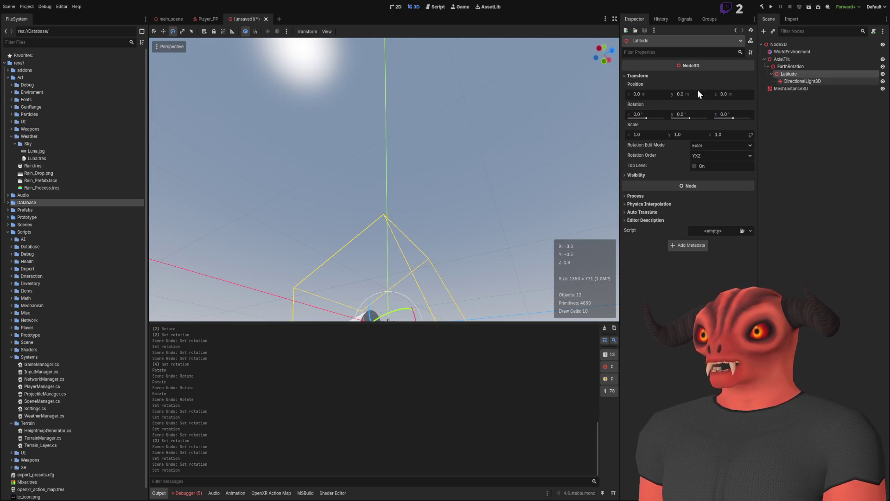
{"action": "key", "text": "f"}
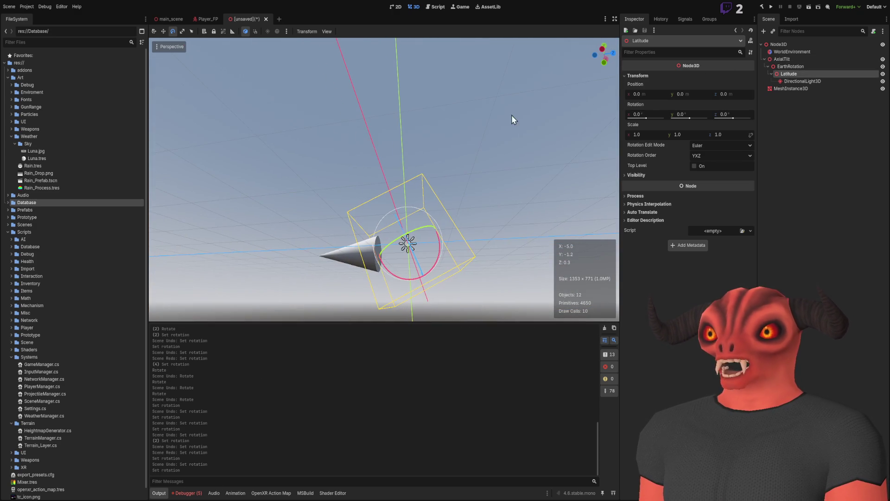
{"action": "left_click", "coordinate": [801, 68]}
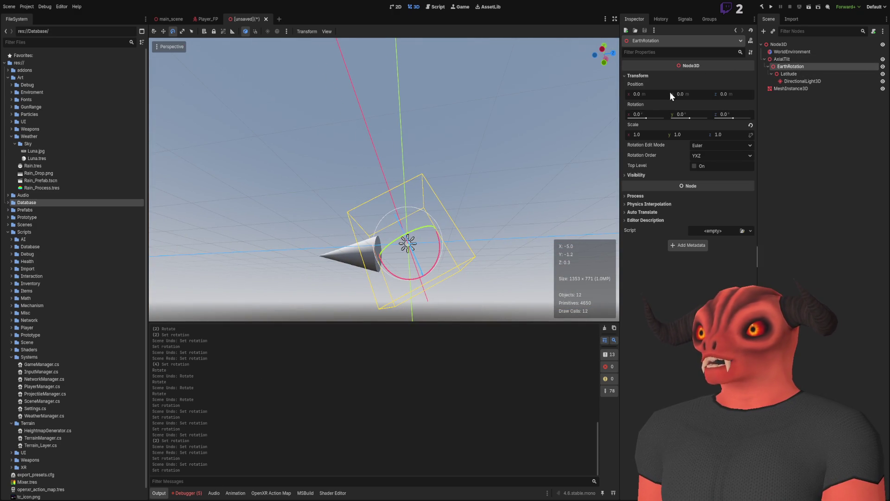
{"action": "key", "text": "f"}
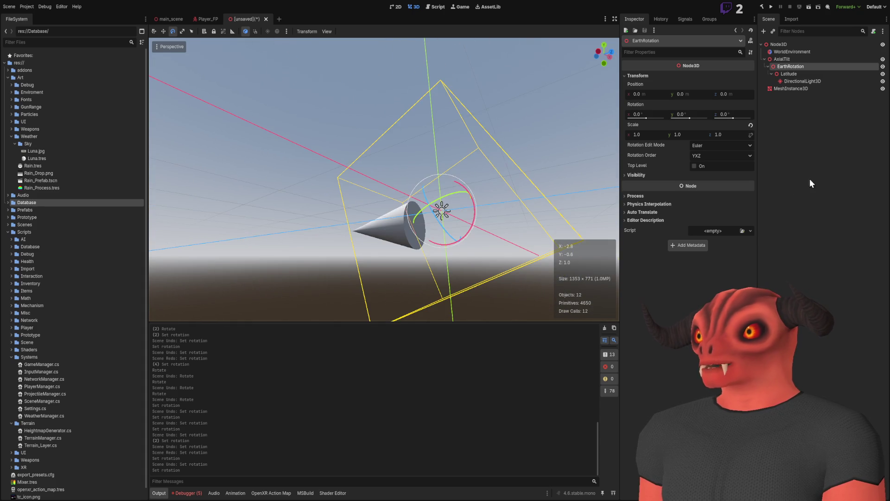
{"action": "left_click", "coordinate": [818, 169]}
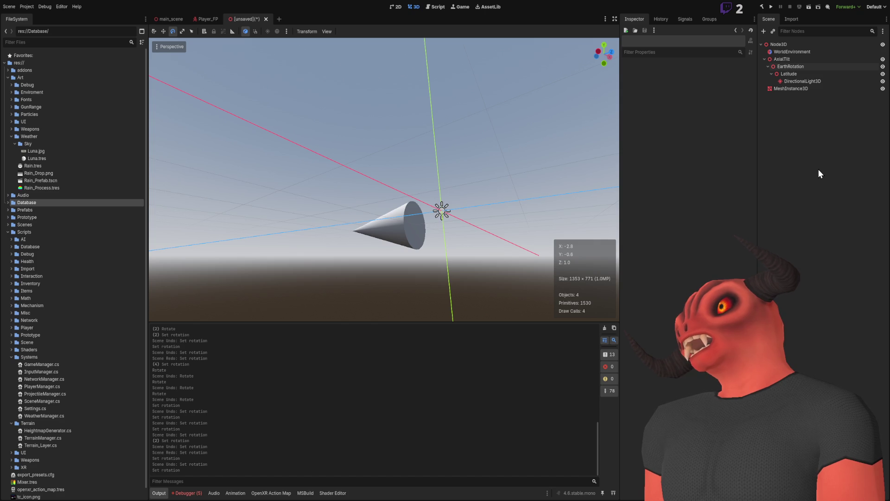
{"action": "left_click", "coordinate": [803, 61]}
{"action": "mouse_move", "coordinate": [402, 121]}
{"action": "left_mouse_down"}
{"action": "mouse_move", "coordinate": [344, 83]}
{"action": "mouse_move", "coordinate": [403, 118]}
{"action": "left_mouse_up"}
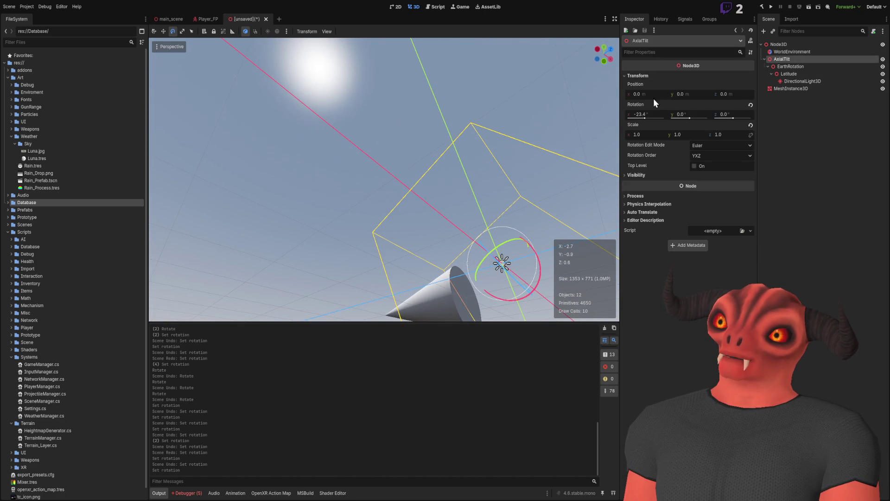
{"action": "left_click_drag", "start_coordinate": [643, 117], "coordinate": [651, 119]}
{"action": "key", "text": "ctrl+z"}
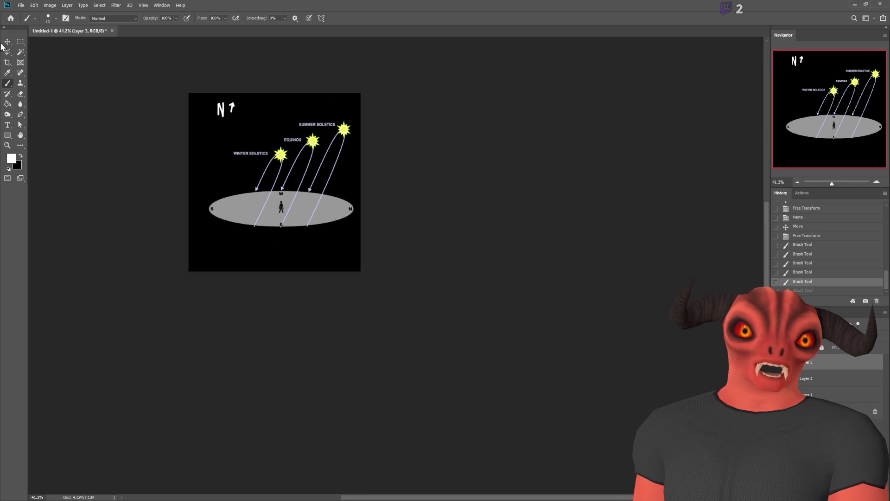
Step: Shift the sun-path diagram up and paste The Seasons image below it, lower right
{"action": "left_click", "coordinate": [7, 41]}
{"action": "mouse_move", "coordinate": [273, 188]}
{"action": "left_mouse_down"}
{"action": "mouse_move", "coordinate": [269, 169]}
{"action": "mouse_move", "coordinate": [267, 179]}
{"action": "left_mouse_up"}
{"action": "scroll", "coordinate": [220, 164], "scroll_direction": "up", "scroll_amount": 5}
{"action": "key", "text": "ctrl+v"}
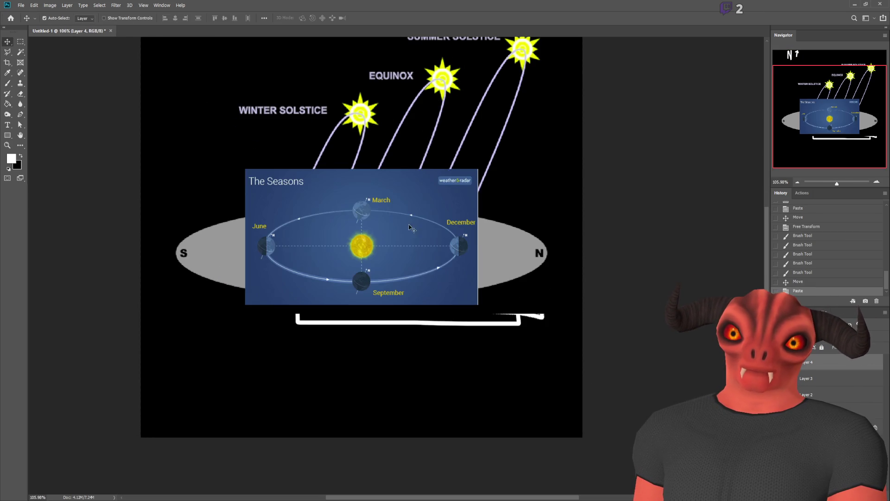
{"action": "mouse_move", "coordinate": [380, 212]}
{"action": "left_mouse_down"}
{"action": "mouse_move", "coordinate": [474, 357]}
{"action": "mouse_move", "coordinate": [451, 348]}
{"action": "left_mouse_up"}
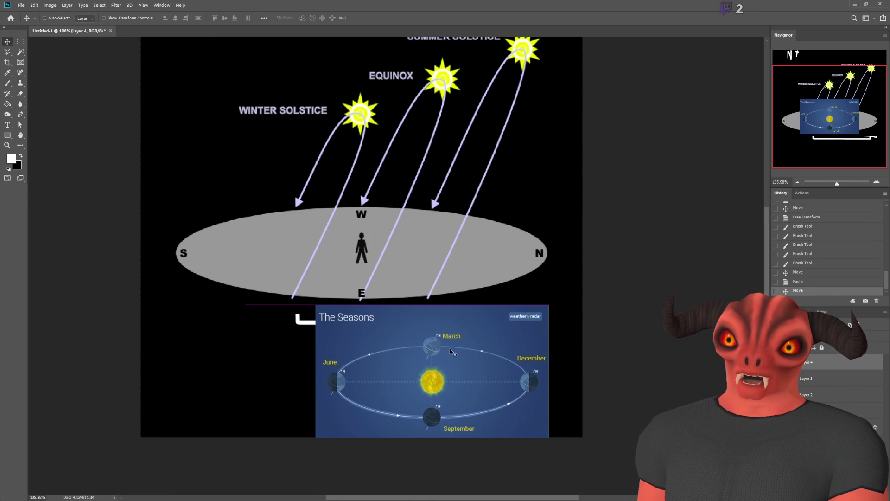
Step: Hide the white bracket layer and switch to the Rectangular Marquee tool
{"action": "left_click", "coordinate": [778, 408]}
{"action": "left_click", "coordinate": [779, 407]}
{"action": "scroll", "coordinate": [369, 369], "scroll_direction": "up", "scroll_amount": 3}
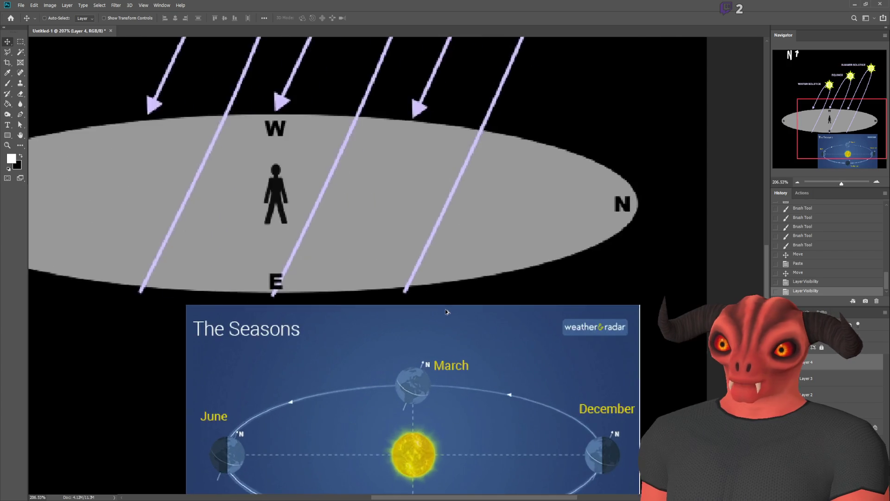
{"action": "scroll", "coordinate": [369, 369], "scroll_direction": "down", "scroll_amount": 1}
{"action": "scroll", "coordinate": [368, 369], "scroll_direction": "up", "scroll_amount": 3}
{"action": "scroll", "coordinate": [380, 356], "scroll_direction": "down", "scroll_amount": 4}
{"action": "scroll", "coordinate": [384, 348], "scroll_direction": "up", "scroll_amount": 4}
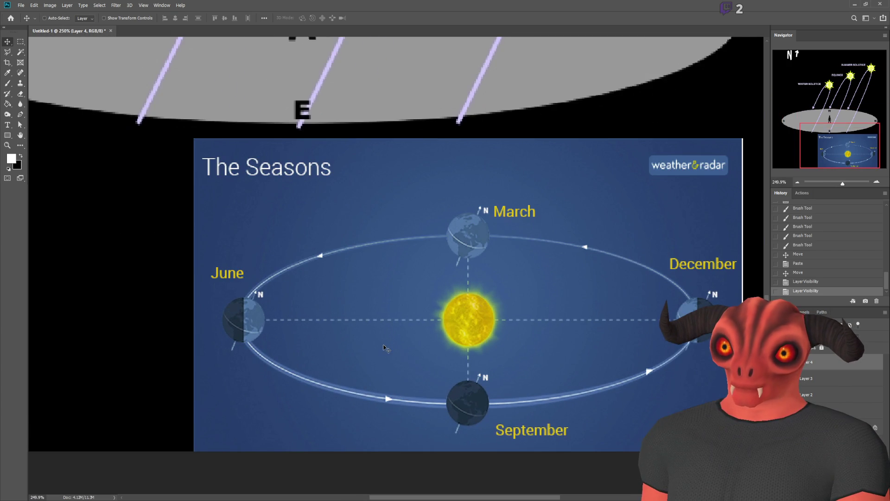
{"action": "left_click", "coordinate": [20, 43]}
{"action": "scroll", "coordinate": [451, 245], "scroll_direction": "up", "scroll_amount": 5}
{"action": "scroll", "coordinate": [473, 237], "scroll_direction": "down", "scroll_amount": 3}
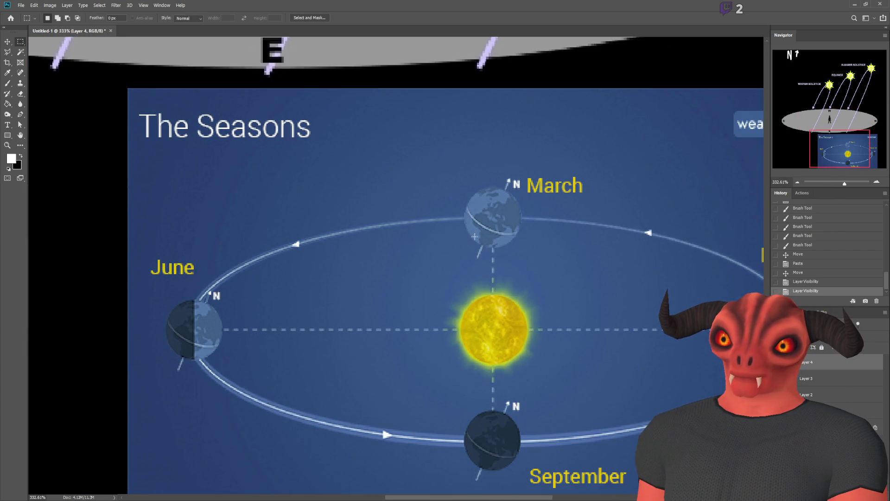
{"action": "scroll", "coordinate": [474, 236], "scroll_direction": "down", "scroll_amount": 1}
{"action": "left_click", "coordinate": [7, 82]}
{"action": "left_click_drag", "start_coordinate": [520, 233], "coordinate": [457, 203]}
{"action": "key", "text": "ctrl+z"}
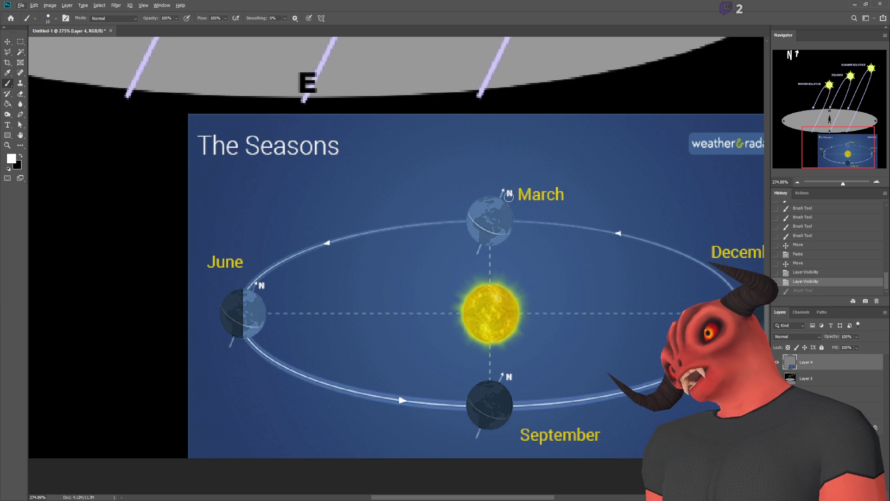
{"action": "left_click_drag", "start_coordinate": [422, 245], "coordinate": [463, 158]}
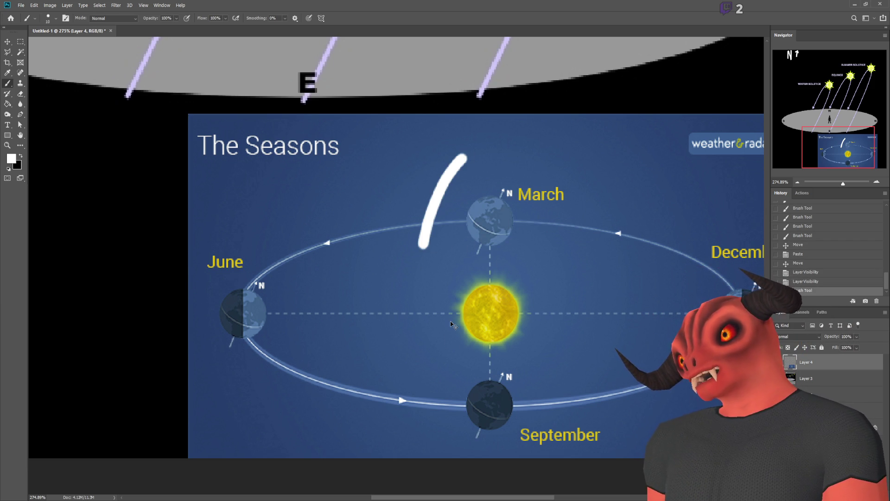
{"action": "key", "text": "ctrl+z"}
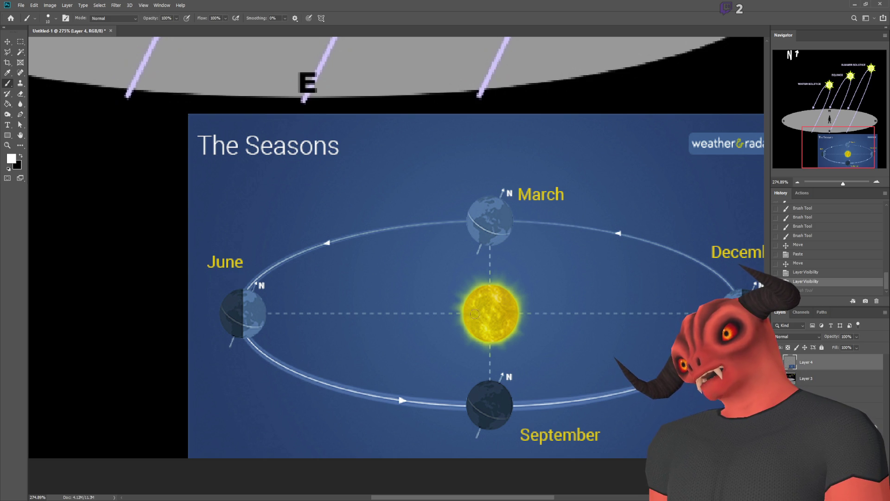
{"action": "left_click_drag", "start_coordinate": [487, 231], "coordinate": [486, 290]}
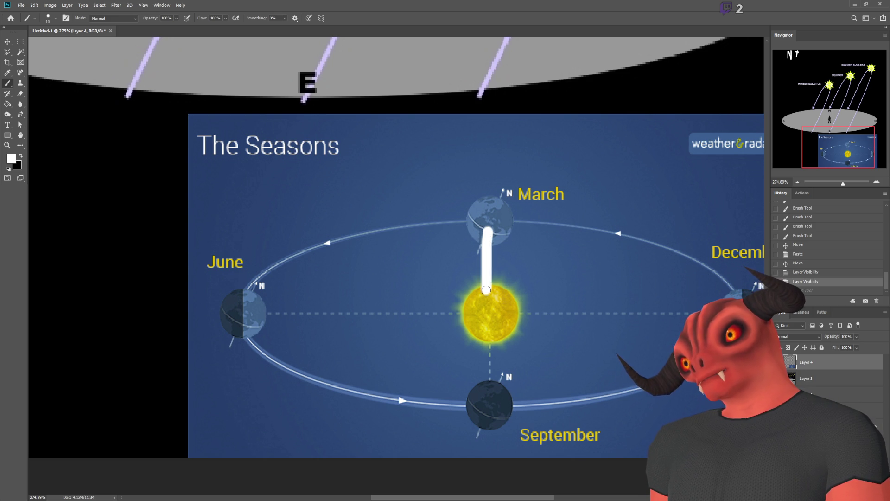
{"action": "key", "text": "ctrl+z"}
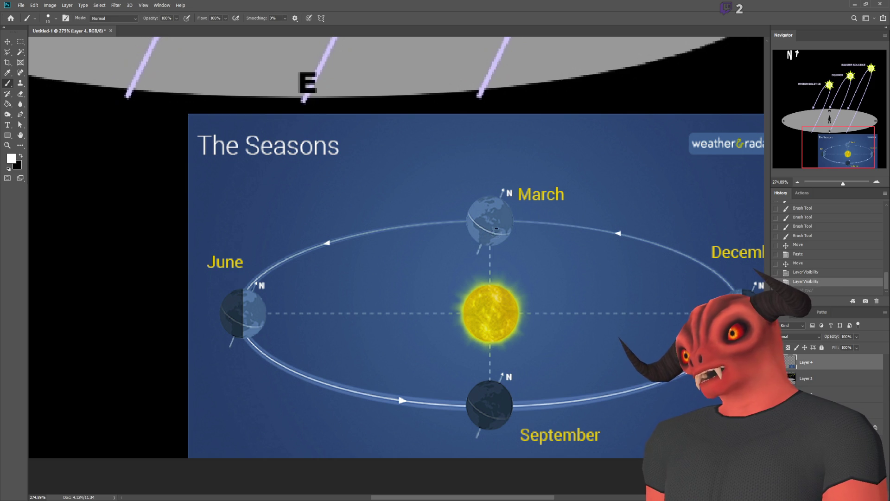
{"action": "left_click_drag", "start_coordinate": [505, 232], "coordinate": [573, 267]}
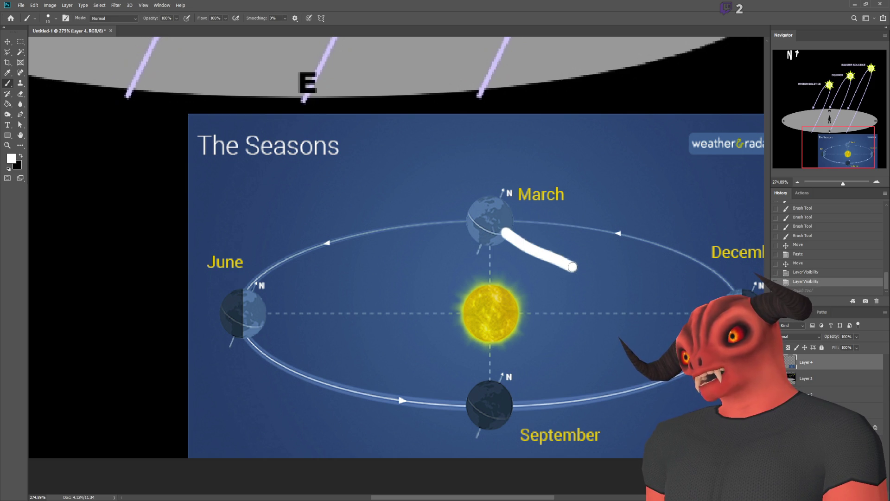
{"action": "key", "text": "ctrl+t"}
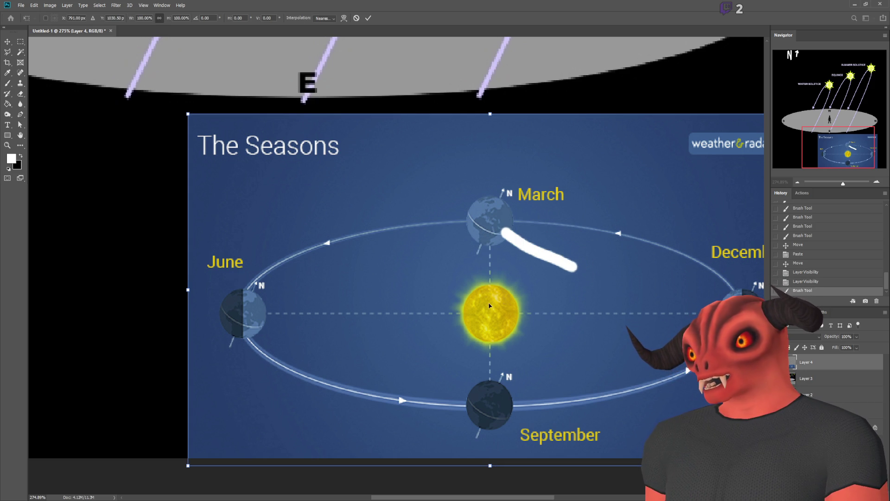
{"action": "key", "text": "Escape"}
{"action": "key", "text": "ctrl+z"}
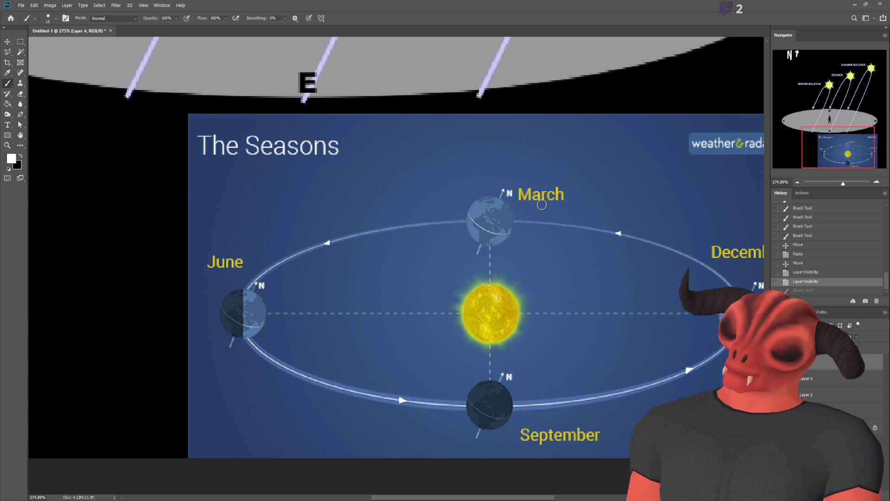
{"action": "scroll", "coordinate": [649, 250], "scroll_direction": "up", "scroll_amount": 1}
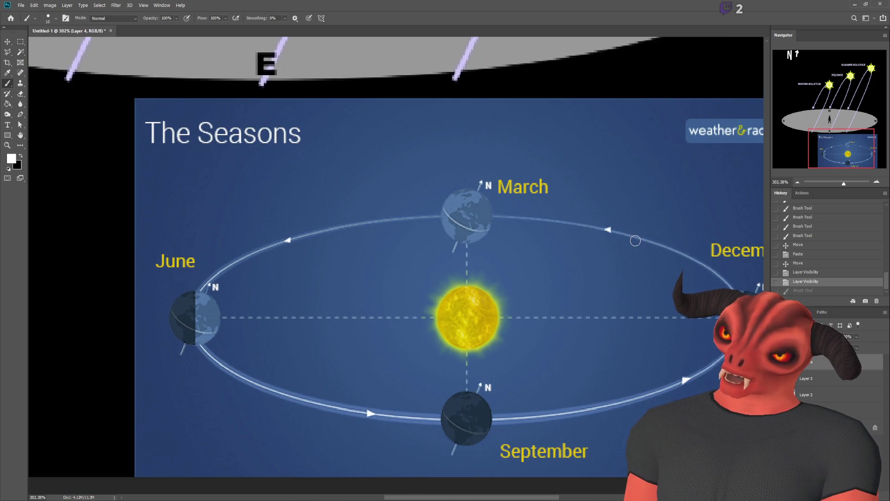
{"action": "scroll", "coordinate": [635, 241], "scroll_direction": "up", "scroll_amount": 1}
{"action": "mouse_move", "coordinate": [380, 191]}
{"action": "left_mouse_down"}
{"action": "mouse_move", "coordinate": [384, 231]}
{"action": "mouse_move", "coordinate": [478, 255]}
{"action": "left_mouse_up"}
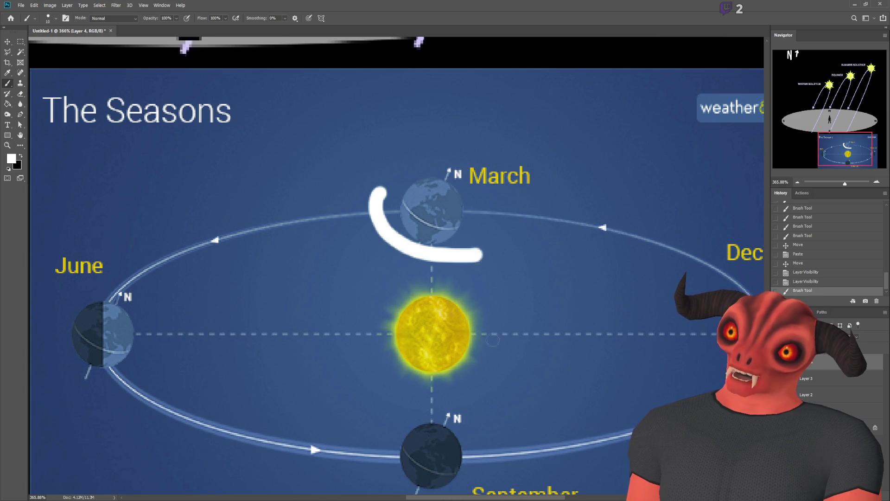
{"action": "key", "text": "ctrl+z"}
{"action": "mouse_move", "coordinate": [384, 181]}
{"action": "left_mouse_down"}
{"action": "mouse_move", "coordinate": [416, 250]}
{"action": "mouse_move", "coordinate": [433, 237]}
{"action": "mouse_move", "coordinate": [426, 254]}
{"action": "mouse_move", "coordinate": [448, 243]}
{"action": "left_mouse_up"}
{"action": "scroll", "coordinate": [574, 216], "scroll_direction": "down", "scroll_amount": 1}
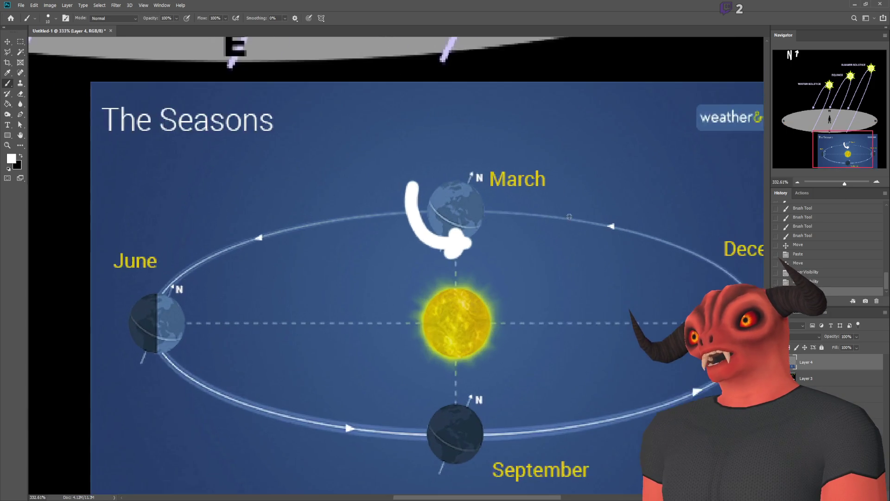
{"action": "scroll", "coordinate": [573, 216], "scroll_direction": "up", "scroll_amount": 3}
{"action": "key", "text": "ctrl+z"}
{"action": "scroll", "coordinate": [441, 218], "scroll_direction": "down", "scroll_amount": 1}
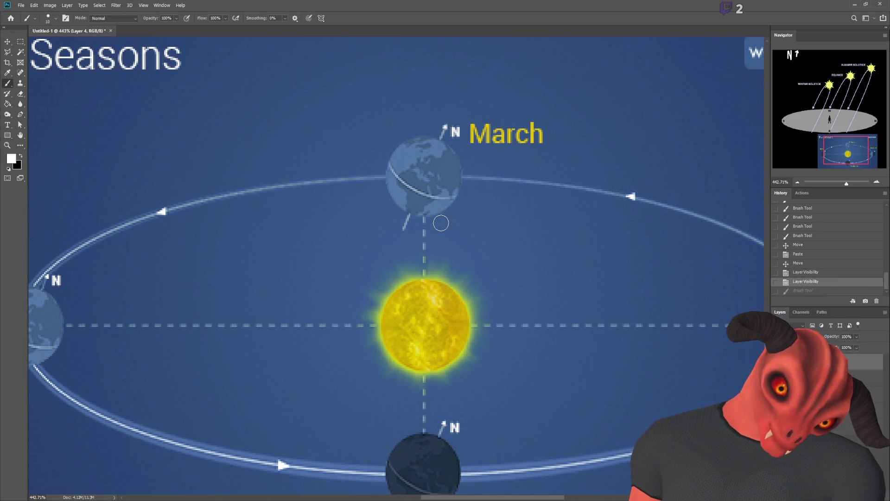
{"action": "scroll", "coordinate": [358, 243], "scroll_direction": "up", "scroll_amount": 1}
{"action": "scroll", "coordinate": [357, 239], "scroll_direction": "down", "scroll_amount": 2}
{"action": "scroll", "coordinate": [357, 232], "scroll_direction": "up", "scroll_amount": 1}
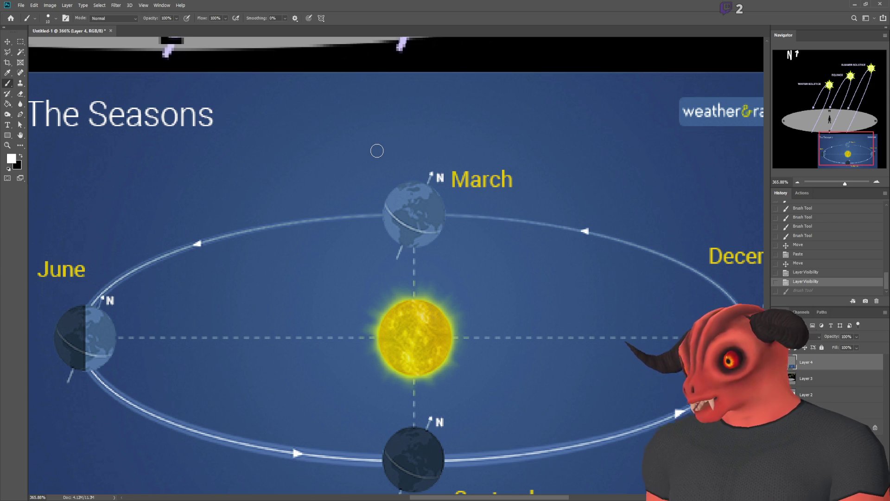
{"action": "scroll", "coordinate": [328, 224], "scroll_direction": "down", "scroll_amount": 3}
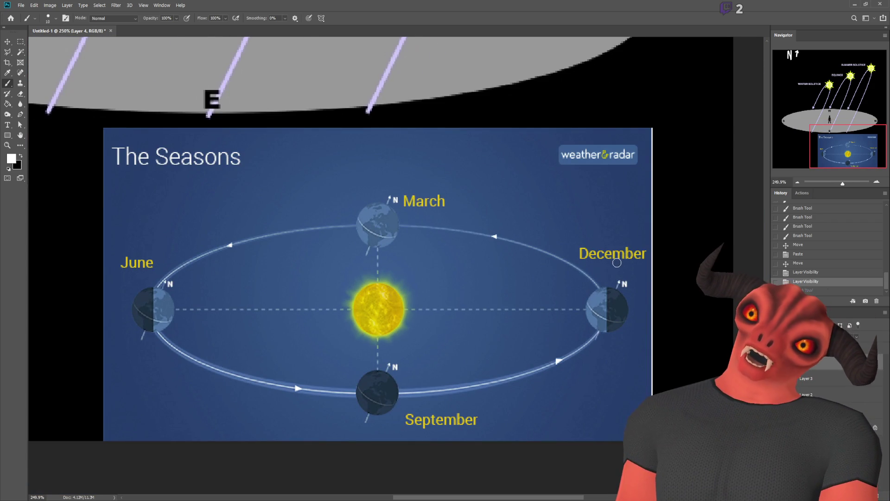
Step: Test white brush strokes around the December, March, June and September Earths, undoing each
{"action": "mouse_move", "coordinate": [644, 237]}
{"action": "left_mouse_down"}
{"action": "mouse_move", "coordinate": [594, 232]}
{"action": "mouse_move", "coordinate": [577, 351]}
{"action": "mouse_move", "coordinate": [642, 239]}
{"action": "left_mouse_up"}
{"action": "key", "text": "ctrl+z"}
{"action": "mouse_move", "coordinate": [471, 178]}
{"action": "left_mouse_down"}
{"action": "mouse_move", "coordinate": [318, 213]}
{"action": "mouse_move", "coordinate": [472, 190]}
{"action": "left_mouse_up"}
{"action": "key", "text": "ctrl+z"}
{"action": "mouse_move", "coordinate": [188, 209]}
{"action": "left_mouse_down"}
{"action": "mouse_move", "coordinate": [131, 251]}
{"action": "mouse_move", "coordinate": [234, 223]}
{"action": "left_mouse_up"}
{"action": "key", "text": "ctrl+z"}
{"action": "mouse_move", "coordinate": [354, 354]}
{"action": "left_mouse_down"}
{"action": "mouse_move", "coordinate": [402, 430]}
{"action": "mouse_move", "coordinate": [342, 333]}
{"action": "left_mouse_up"}
{"action": "key", "text": "ctrl+z"}
{"action": "mouse_move", "coordinate": [425, 393]}
{"action": "left_mouse_down"}
{"action": "mouse_move", "coordinate": [586, 299]}
{"action": "mouse_move", "coordinate": [306, 235]}
{"action": "mouse_move", "coordinate": [263, 369]}
{"action": "mouse_move", "coordinate": [517, 392]}
{"action": "left_mouse_up"}
{"action": "key", "text": "ctrl+z"}
{"action": "scroll", "coordinate": [517, 391], "scroll_direction": "down", "scroll_amount": 4}
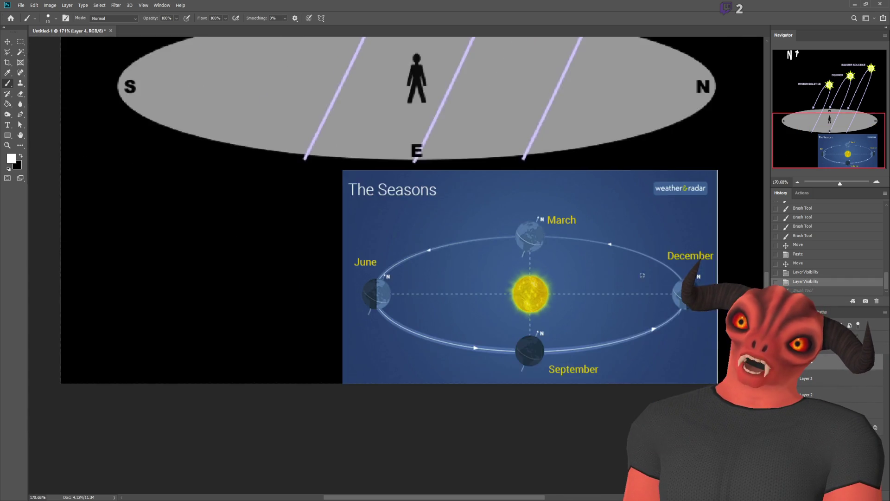
{"action": "scroll", "coordinate": [630, 275], "scroll_direction": "up", "scroll_amount": 8}
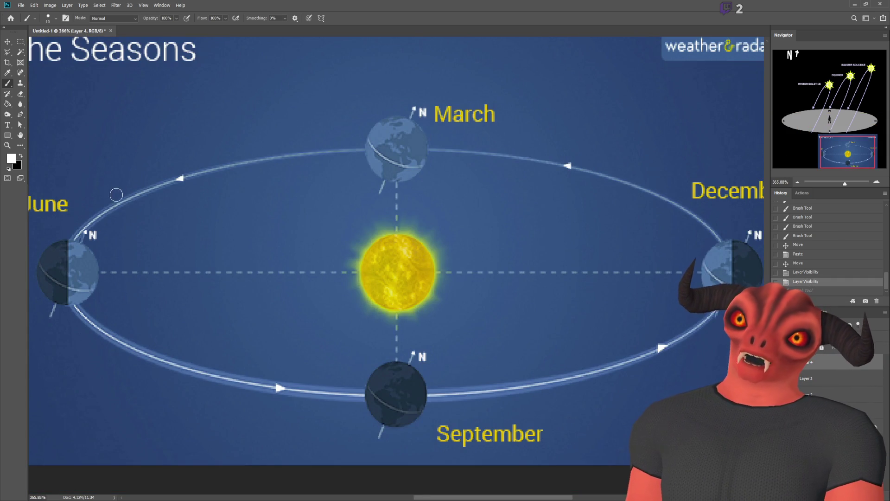
{"action": "scroll", "coordinate": [117, 192], "scroll_direction": "down", "scroll_amount": 2}
Step: Try circling the June and December Earths and tracing the whole orbit, undoing each attempt
{"action": "mouse_move", "coordinate": [113, 165]}
{"action": "left_mouse_down"}
{"action": "mouse_move", "coordinate": [85, 312]}
{"action": "mouse_move", "coordinate": [119, 179]}
{"action": "left_mouse_up"}
{"action": "key", "text": "ctrl+z"}
{"action": "mouse_move", "coordinate": [600, 175]}
{"action": "left_mouse_down"}
{"action": "mouse_move", "coordinate": [622, 233]}
{"action": "mouse_move", "coordinate": [603, 182]}
{"action": "left_mouse_up"}
{"action": "key", "text": "ctrl+z"}
{"action": "scroll", "coordinate": [131, 258], "scroll_direction": "up", "scroll_amount": 2}
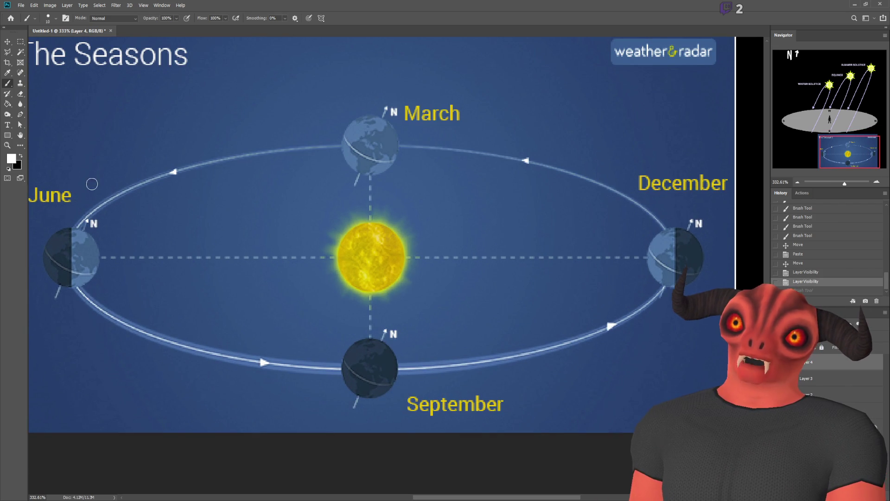
{"action": "scroll", "coordinate": [89, 186], "scroll_direction": "down", "scroll_amount": 1}
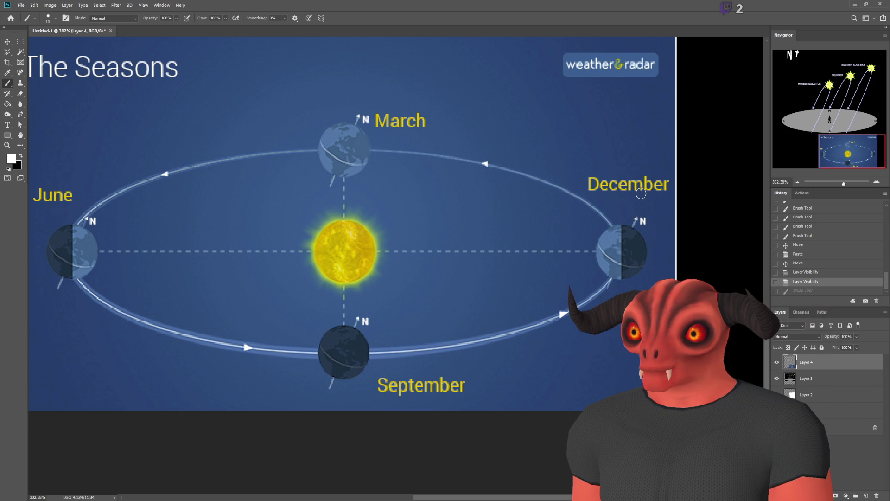
{"action": "left_click_drag", "start_coordinate": [106, 285], "coordinate": [310, 366]}
{"action": "mouse_move", "coordinate": [370, 370]}
{"action": "left_mouse_down"}
{"action": "mouse_move", "coordinate": [646, 308]}
{"action": "mouse_move", "coordinate": [450, 149]}
{"action": "mouse_move", "coordinate": [123, 277]}
{"action": "mouse_move", "coordinate": [214, 320]}
{"action": "left_mouse_up"}
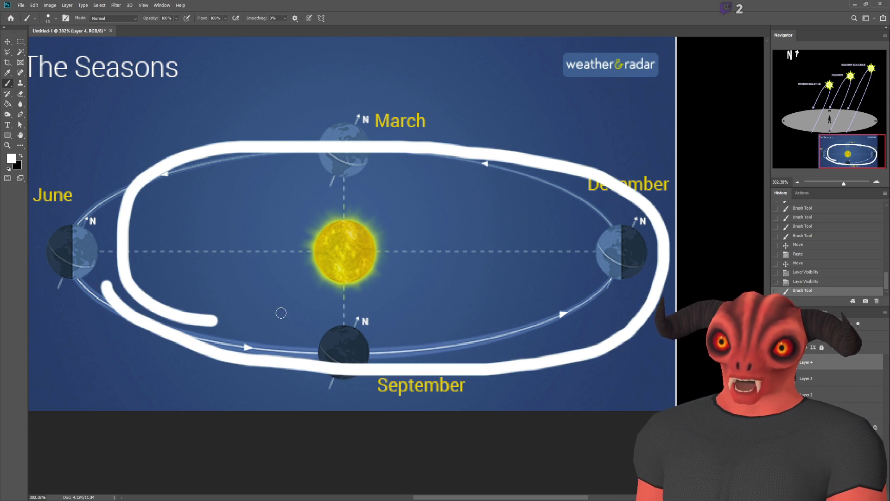
{"action": "key", "text": "ctrl+z"}
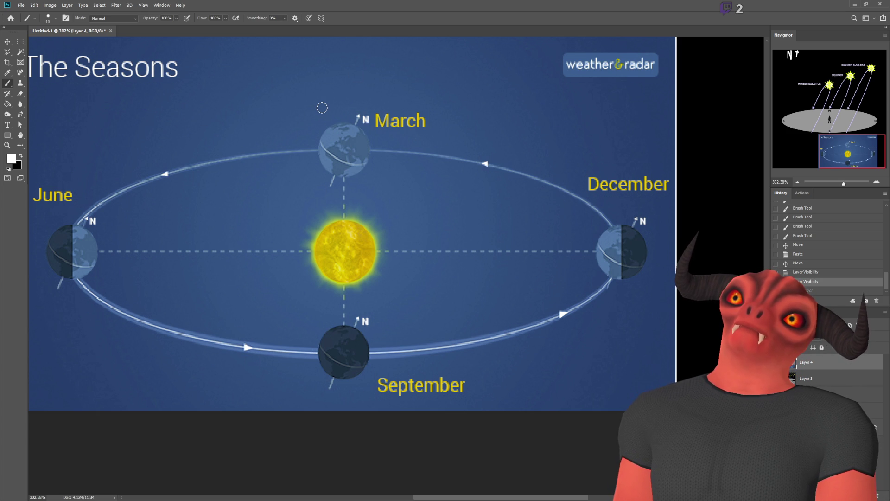
Step: After discarding trial strokes, brush a white loop around the March Earth ending at the Sun
{"action": "mouse_move", "coordinate": [322, 108]}
{"action": "left_mouse_down"}
{"action": "mouse_move", "coordinate": [374, 199]}
{"action": "mouse_move", "coordinate": [393, 199]}
{"action": "left_mouse_up"}
{"action": "key", "text": "ctrl+z"}
{"action": "mouse_move", "coordinate": [191, 250]}
{"action": "left_mouse_down"}
{"action": "mouse_move", "coordinate": [227, 334]}
{"action": "mouse_move", "coordinate": [181, 278]}
{"action": "mouse_move", "coordinate": [257, 300]}
{"action": "mouse_move", "coordinate": [385, 260]}
{"action": "left_mouse_up"}
{"action": "key", "text": "ctrl+z"}
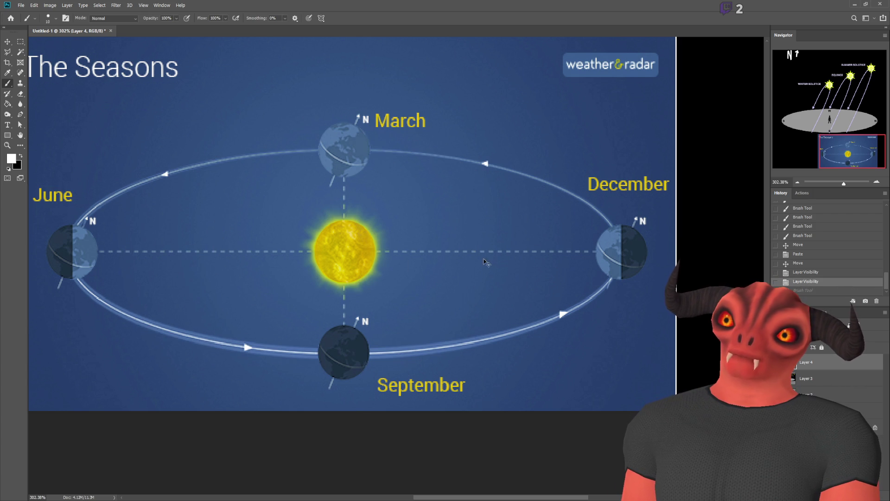
{"action": "mouse_move", "coordinate": [380, 127]}
{"action": "left_mouse_down"}
{"action": "mouse_move", "coordinate": [284, 111]}
{"action": "mouse_move", "coordinate": [324, 149]}
{"action": "mouse_move", "coordinate": [334, 180]}
{"action": "mouse_move", "coordinate": [441, 162]}
{"action": "left_mouse_up"}
{"action": "key", "text": "ctrl+z"}
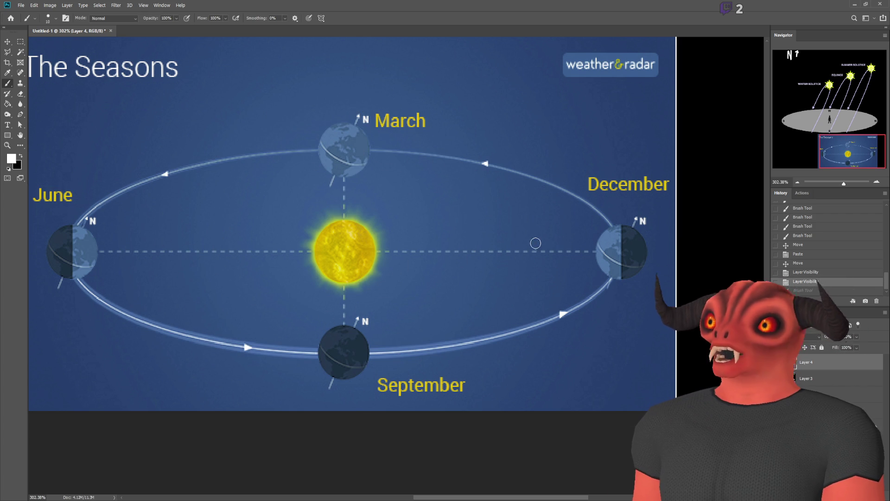
{"action": "mouse_move", "coordinate": [295, 135]}
{"action": "left_mouse_down"}
{"action": "mouse_move", "coordinate": [413, 172]}
{"action": "mouse_move", "coordinate": [352, 230]}
{"action": "left_mouse_up"}
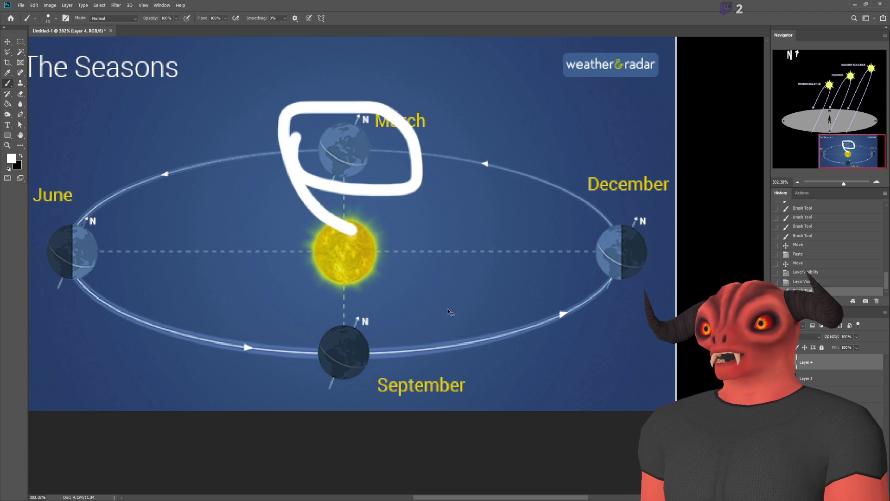
Step: Remove the March loop, zoom in, and paint a diagonal line with an arrowhead at the Sun
{"action": "key", "text": "ctrl+z"}
{"action": "scroll", "coordinate": [443, 276], "scroll_direction": "down", "scroll_amount": 3}
{"action": "scroll", "coordinate": [528, 342], "scroll_direction": "up", "scroll_amount": 5}
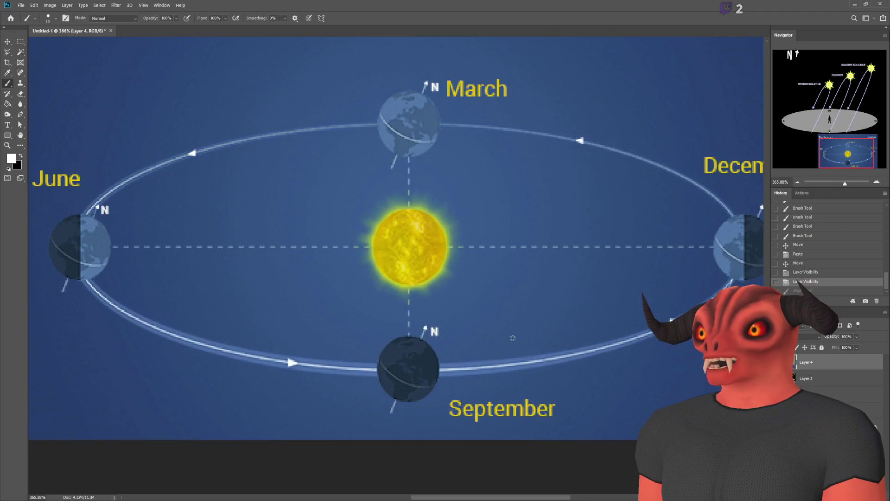
{"action": "scroll", "coordinate": [529, 342], "scroll_direction": "down", "scroll_amount": 3}
{"action": "scroll", "coordinate": [637, 310], "scroll_direction": "up", "scroll_amount": 4}
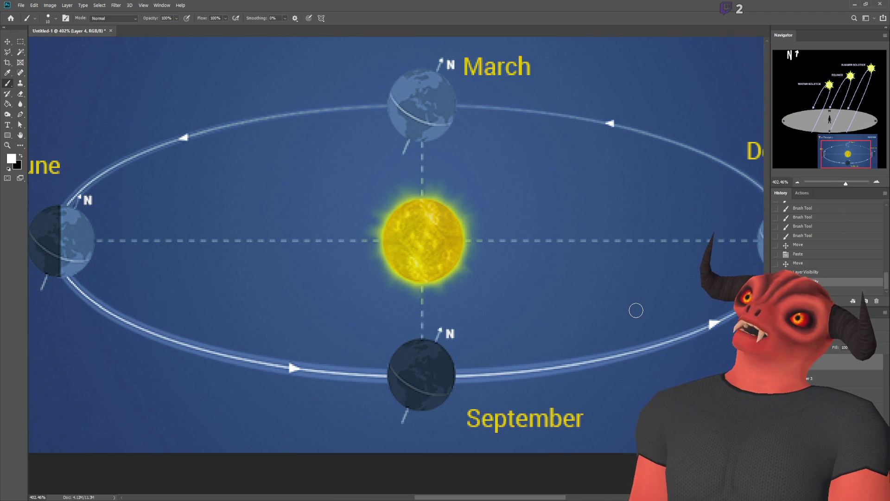
{"action": "scroll", "coordinate": [343, 252], "scroll_direction": "up", "scroll_amount": 1}
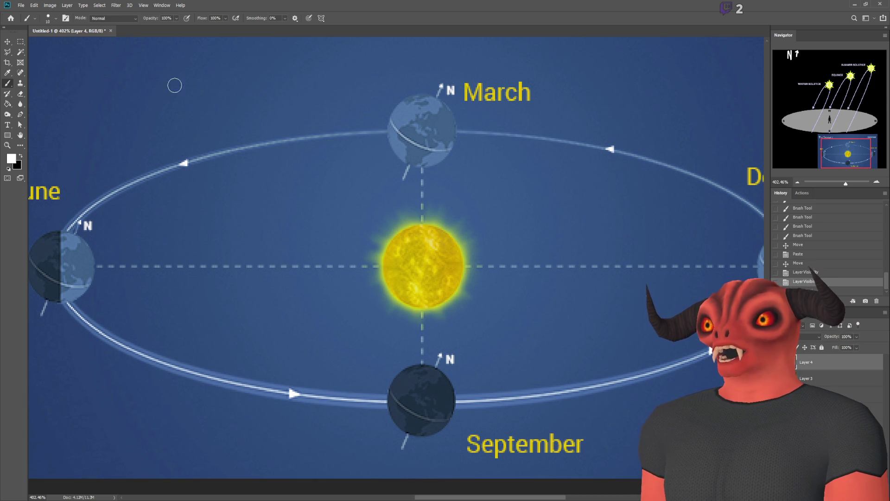
{"action": "left_click_drag", "start_coordinate": [391, 317], "coordinate": [312, 481]}
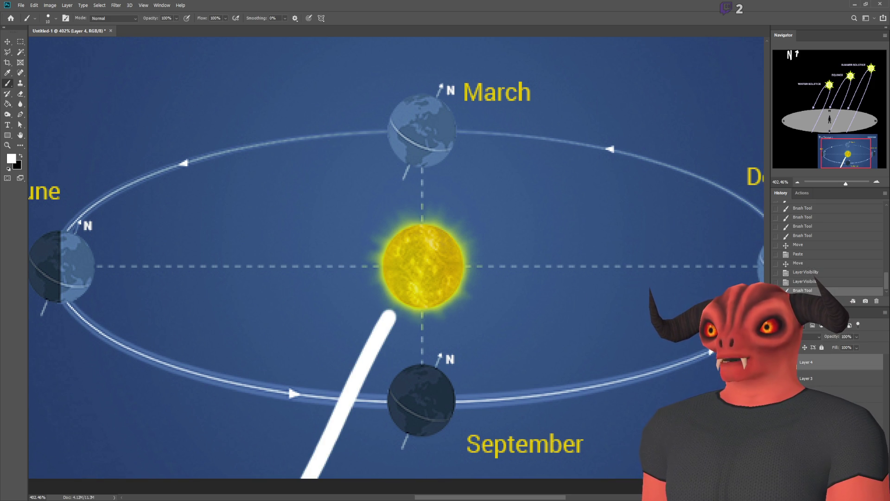
{"action": "mouse_move", "coordinate": [389, 316]}
{"action": "left_mouse_down"}
{"action": "mouse_move", "coordinate": [371, 321]}
{"action": "mouse_move", "coordinate": [392, 346]}
{"action": "mouse_move", "coordinate": [389, 318]}
{"action": "left_mouse_up"}
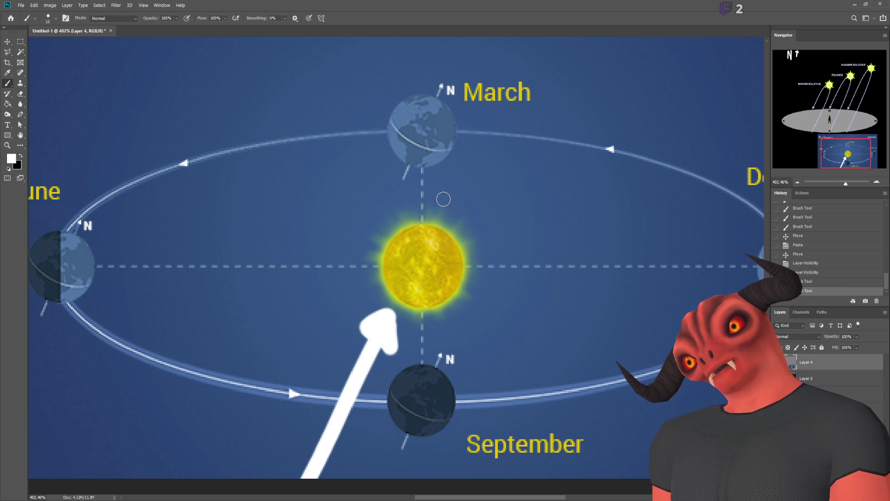
Step: Draw a diagonal white line from above March down to the Sun, then undo it
{"action": "mouse_move", "coordinate": [374, 106]}
{"action": "left_mouse_down"}
{"action": "mouse_move", "coordinate": [456, 150]}
{"action": "mouse_move", "coordinate": [504, 155]}
{"action": "left_mouse_up"}
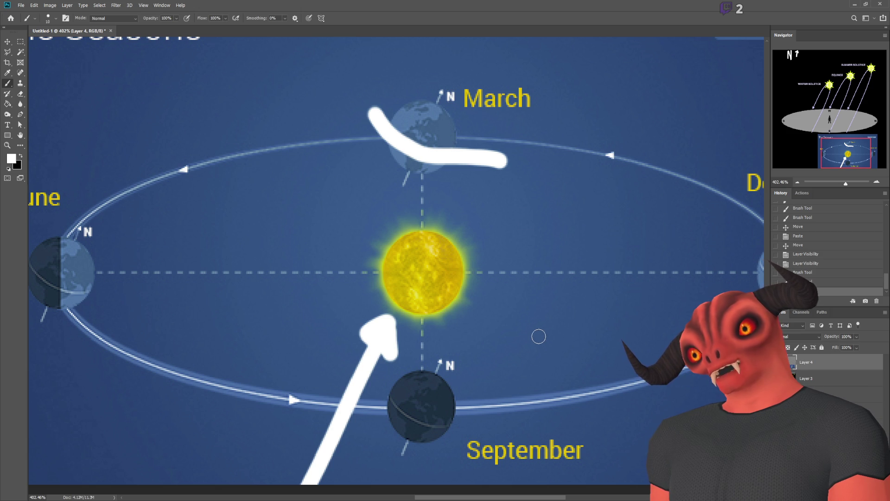
{"action": "key", "text": "ctrl+z"}
{"action": "key", "text": "ctrl+z"}
{"action": "key", "text": "ctrl+z"}
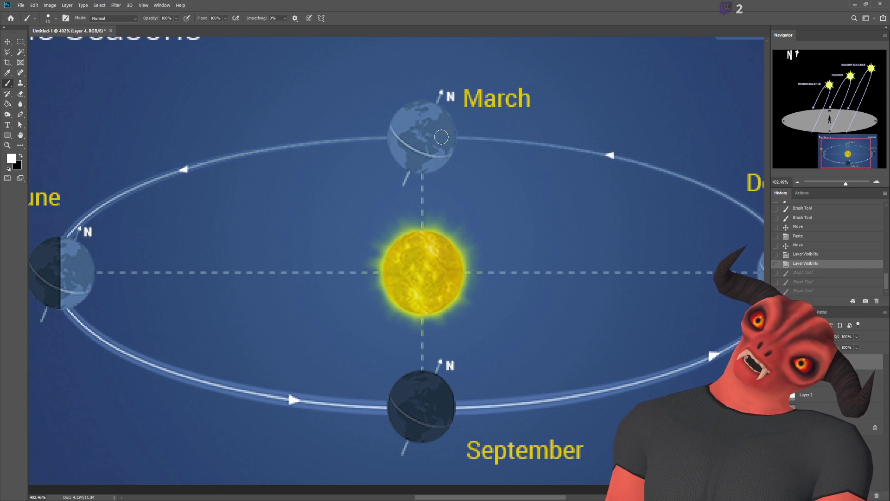
{"action": "left_click_drag", "start_coordinate": [491, 60], "coordinate": [367, 281]}
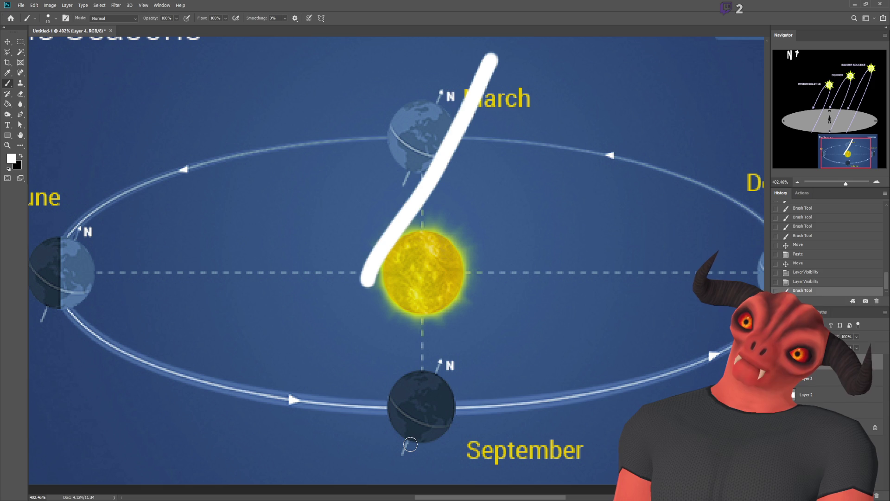
{"action": "scroll", "coordinate": [408, 403], "scroll_direction": "up", "scroll_amount": 2}
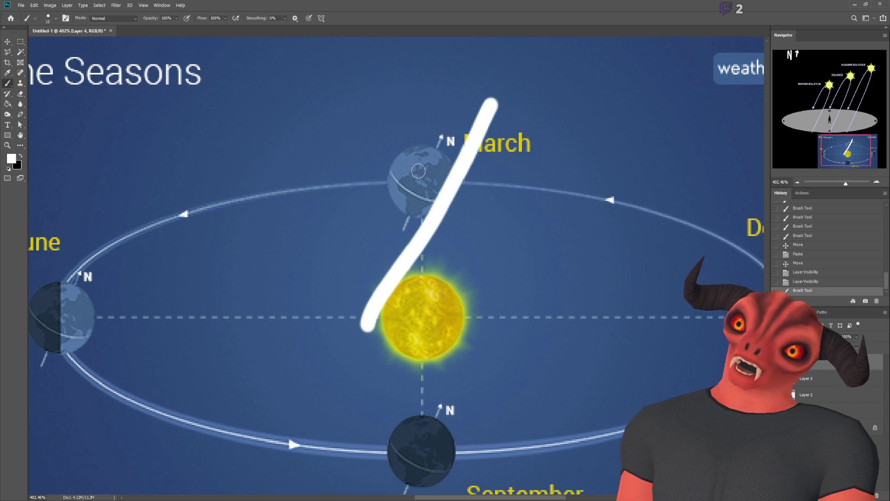
{"action": "key", "text": "ctrl+z"}
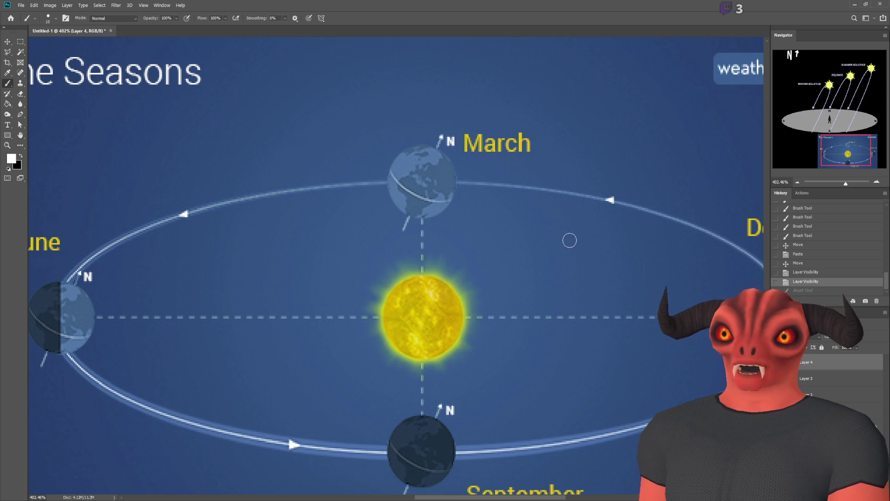
Step: Review the empty CalculateSun method in Visual Studio, then return to the seasons diagram
{"action": "scroll", "coordinate": [502, 219], "scroll_direction": "up", "scroll_amount": 1}
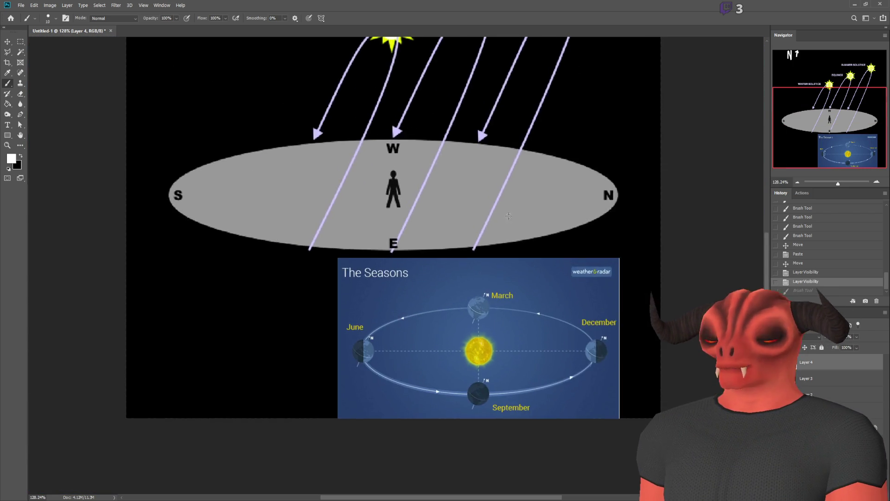
{"action": "scroll", "coordinate": [503, 218], "scroll_direction": "up", "scroll_amount": 5}
{"action": "scroll", "coordinate": [501, 229], "scroll_direction": "down", "scroll_amount": 2}
{"action": "scroll", "coordinate": [501, 229], "scroll_direction": "down", "scroll_amount": 2}
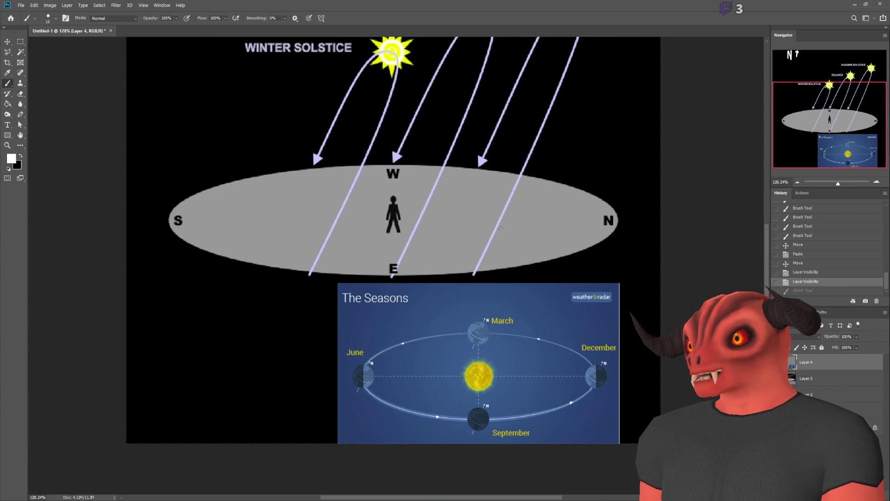
{"action": "scroll", "coordinate": [507, 314], "scroll_direction": "up", "scroll_amount": 2}
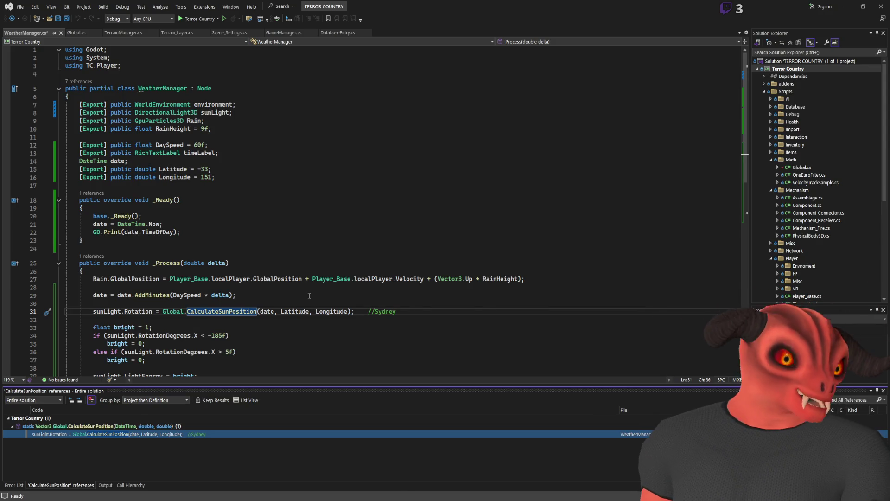
{"action": "scroll", "coordinate": [310, 296], "scroll_direction": "down", "scroll_amount": 9}
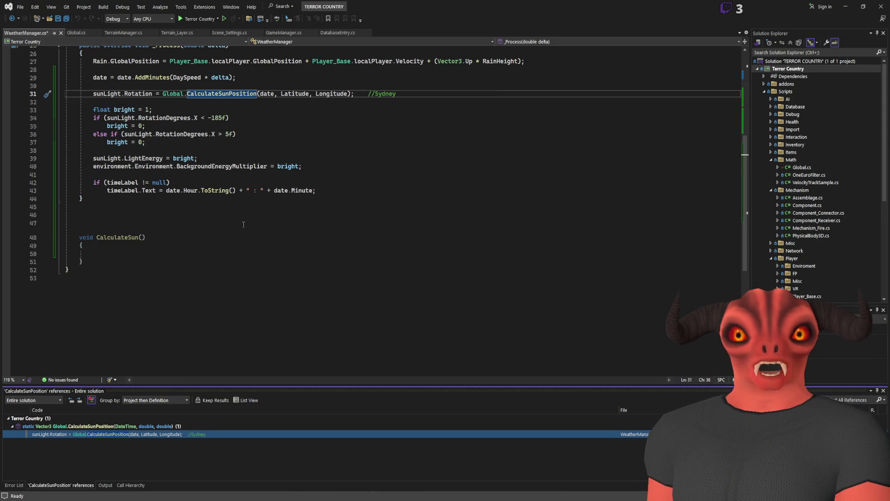
{"action": "left_click", "coordinate": [170, 252]}
{"action": "scroll", "coordinate": [169, 250], "scroll_direction": "up", "scroll_amount": 4}
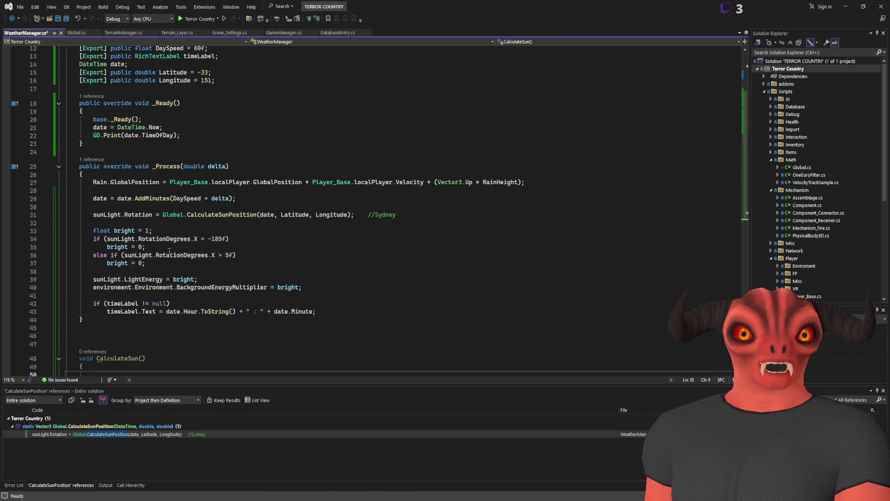
{"action": "key", "text": "alt+Tab"}
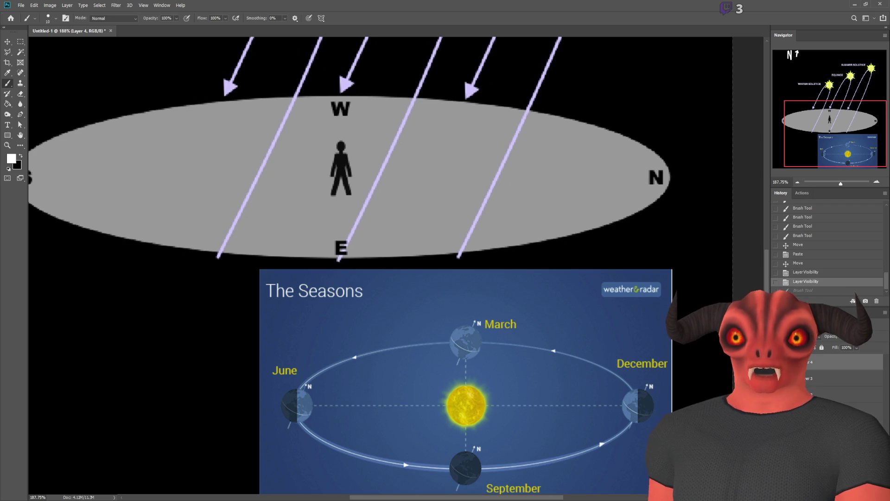
Step: Redo the white axis and sunlight sketches on the zoomed Seasons image and test an arc beside March
{"action": "key", "text": "alt+Tab"}
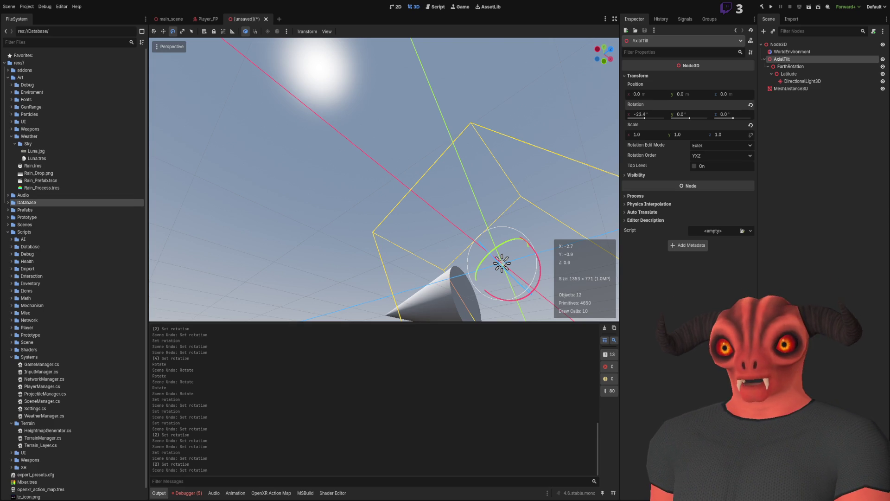
{"action": "key", "text": "alt+Tab"}
{"action": "scroll", "coordinate": [402, 234], "scroll_direction": "down", "scroll_amount": 2}
{"action": "scroll", "coordinate": [400, 274], "scroll_direction": "up", "scroll_amount": 1}
{"action": "scroll", "coordinate": [400, 274], "scroll_direction": "up", "scroll_amount": 2}
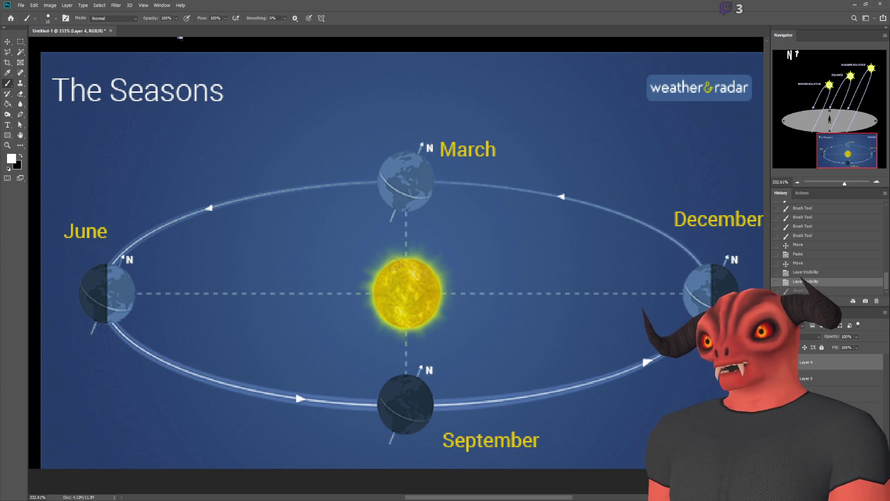
{"action": "key", "text": "ctrl+shift+z"}
{"action": "key", "text": "ctrl+shift+z"}
{"action": "key", "text": "ctrl+shift+z"}
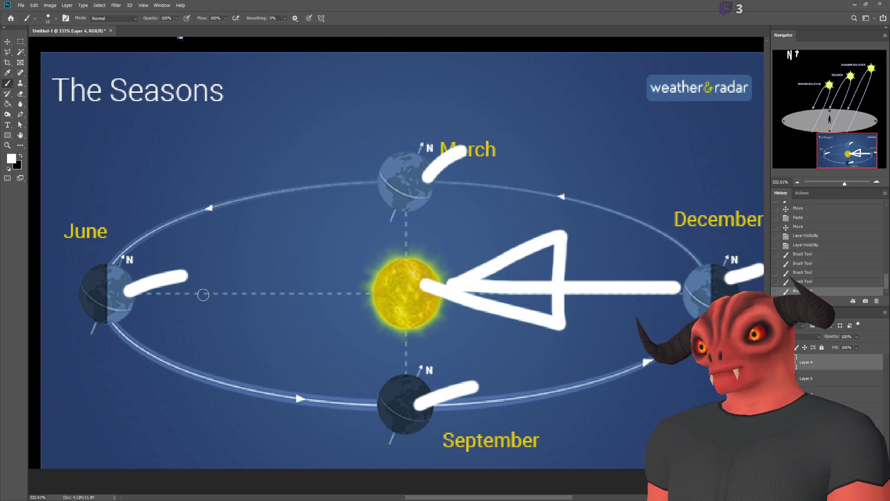
{"action": "mouse_move", "coordinate": [389, 133]}
{"action": "left_mouse_down"}
{"action": "mouse_move", "coordinate": [362, 166]}
{"action": "mouse_move", "coordinate": [383, 230]}
{"action": "mouse_move", "coordinate": [366, 123]}
{"action": "mouse_move", "coordinate": [386, 121]}
{"action": "left_mouse_up"}
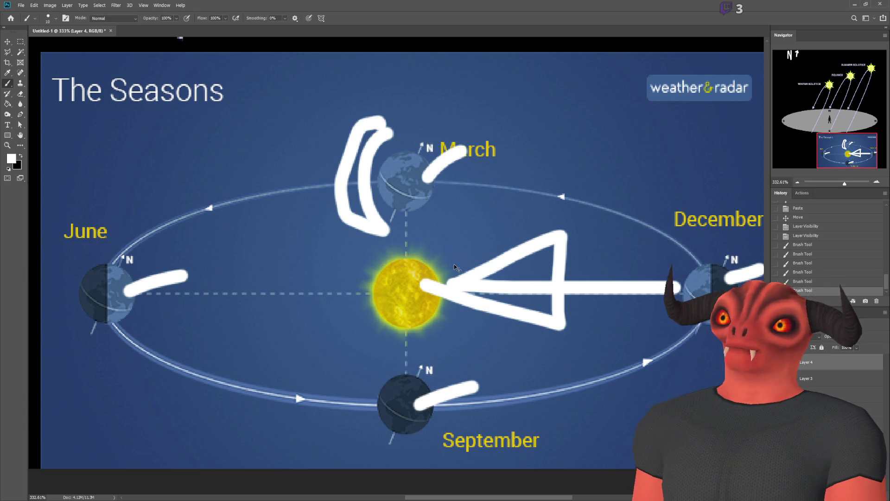
{"action": "key", "text": "ctrl+z"}
{"action": "key", "text": "ctrl+z"}
{"action": "key", "text": "ctrl+z"}
{"action": "key", "text": "ctrl+z"}
{"action": "key", "text": "ctrl+z"}
{"action": "key", "text": "ctrl+z"}
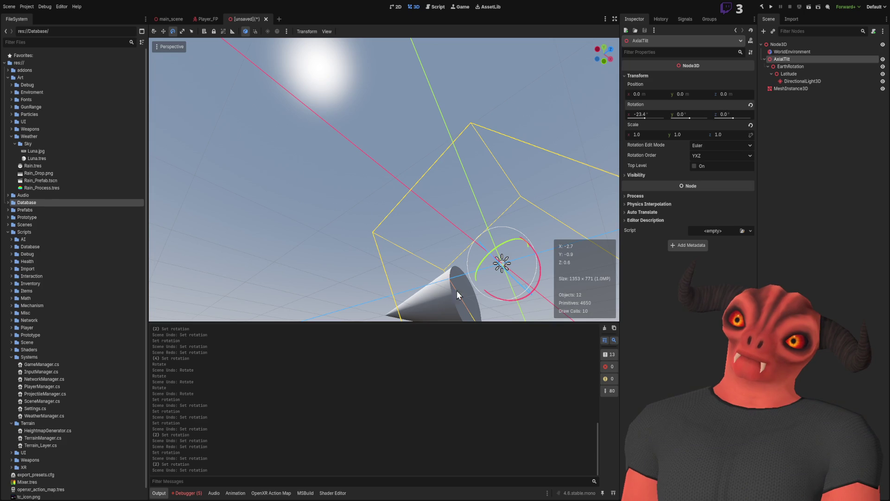
Step: Set AxialTilt's X rotation to -5.4°, then 40.3°, and cut the AxialTilt branch
{"action": "mouse_move", "coordinate": [458, 204]}
{"action": "left_mouse_down"}
{"action": "mouse_move", "coordinate": [393, 233]}
{"action": "mouse_move", "coordinate": [487, 133]}
{"action": "mouse_move", "coordinate": [573, 89]}
{"action": "left_mouse_up"}
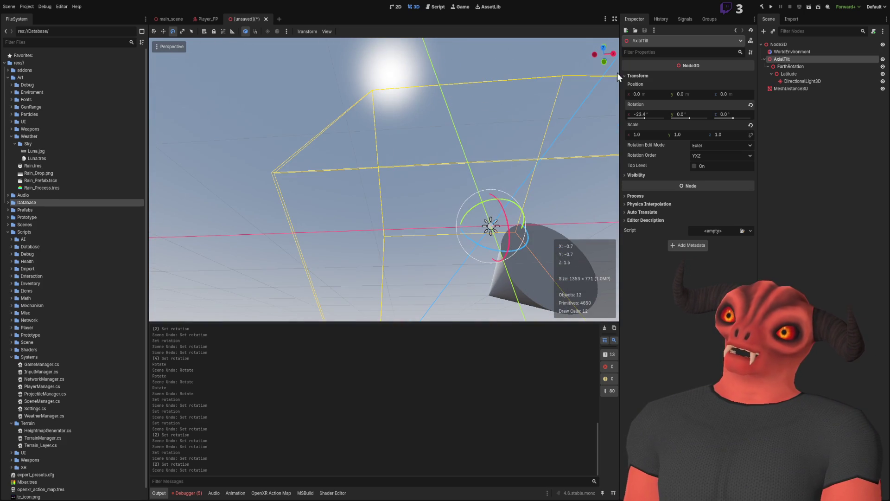
{"action": "type", "text": "-5.4"}
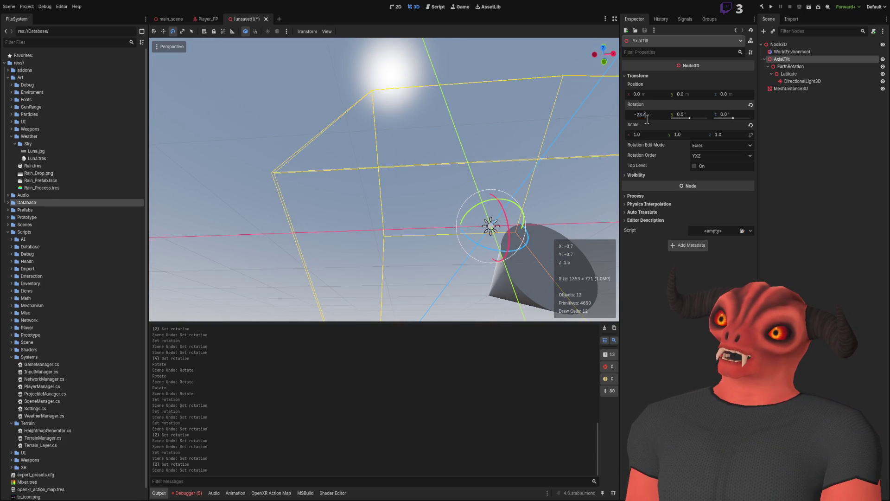
{"action": "key", "text": "Return"}
{"action": "left_click_drag", "start_coordinate": [546, 120], "coordinate": [590, 193]}
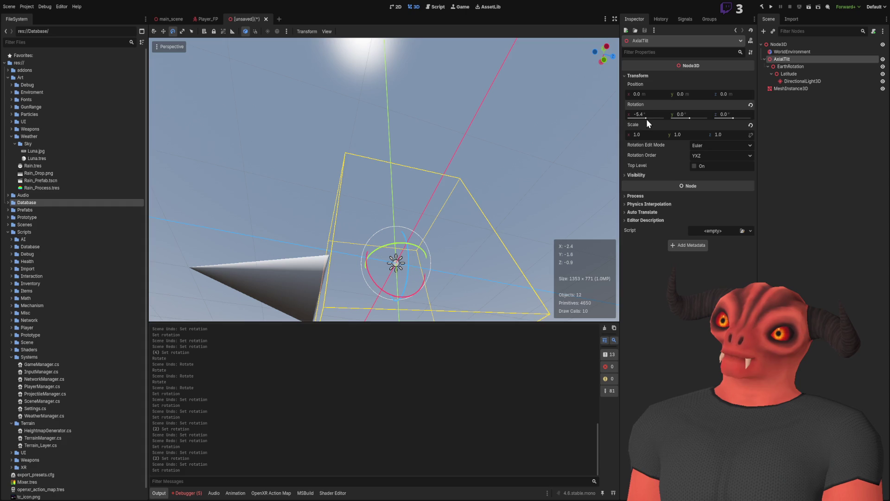
{"action": "left_click_drag", "start_coordinate": [647, 119], "coordinate": [650, 121]}
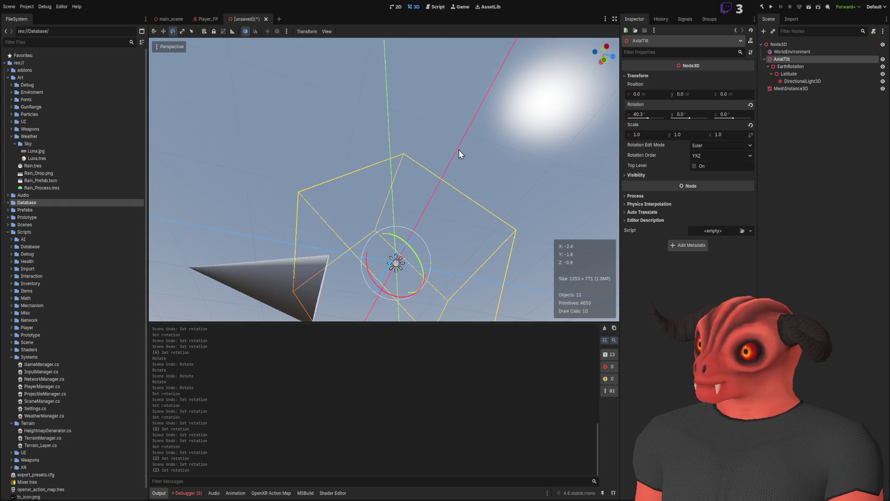
{"action": "key", "text": "ctrl+x"}
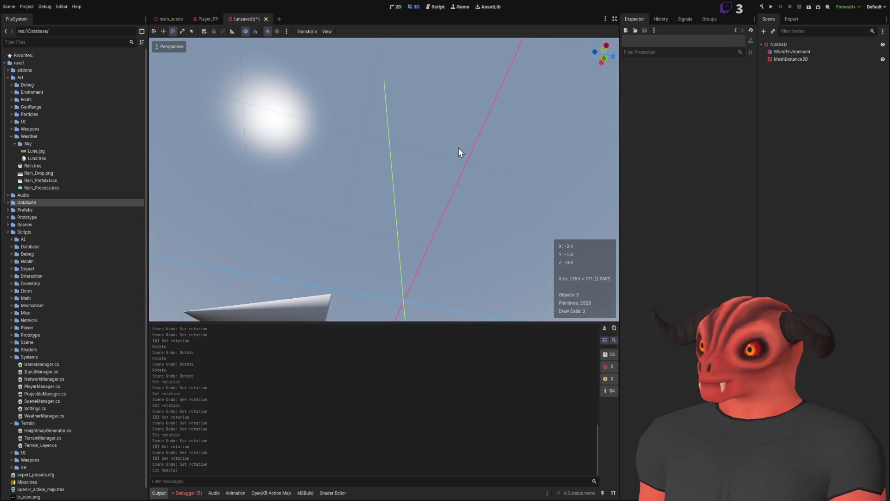
Step: Frame the cone MeshInstance3D and undo the cut to restore AxialTilt under Node3D
{"action": "left_click", "coordinate": [789, 44]}
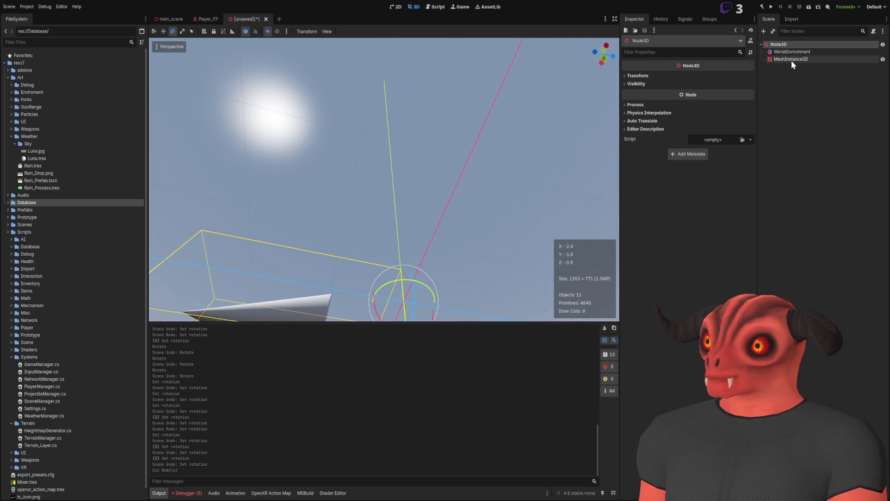
{"action": "left_click", "coordinate": [771, 102]}
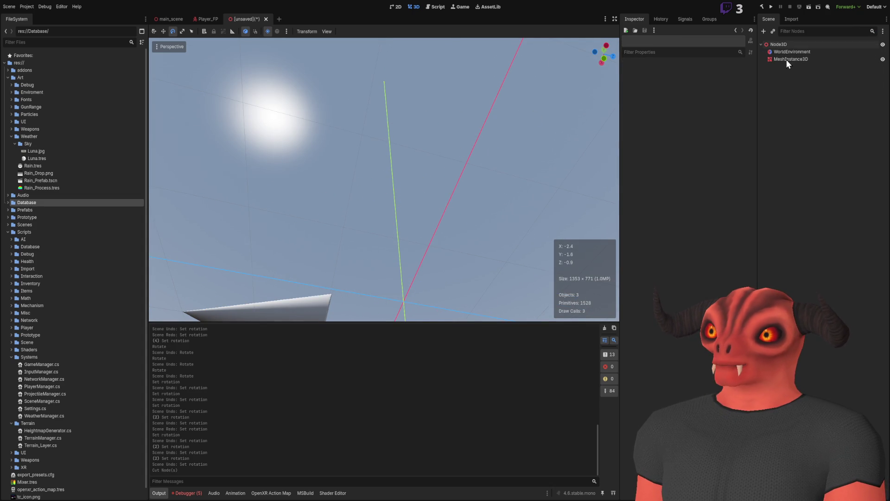
{"action": "left_click", "coordinate": [786, 59]}
{"action": "key", "text": "f"}
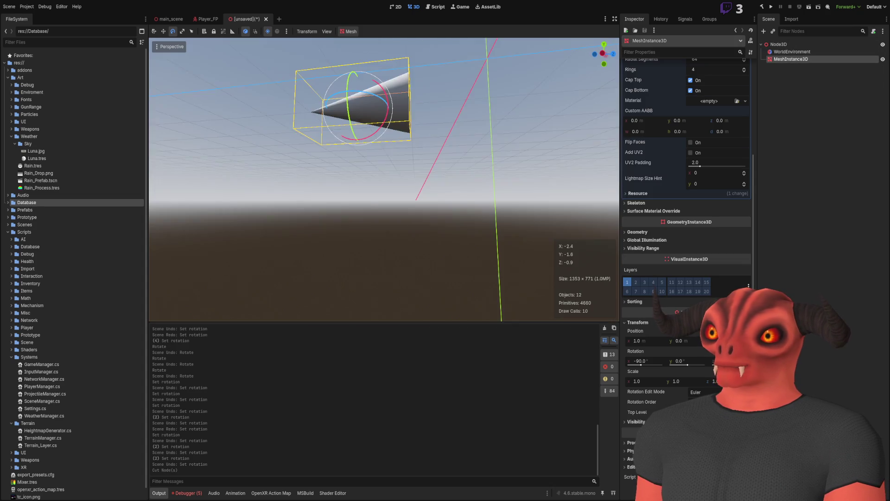
{"action": "key", "text": "ctrl+z"}
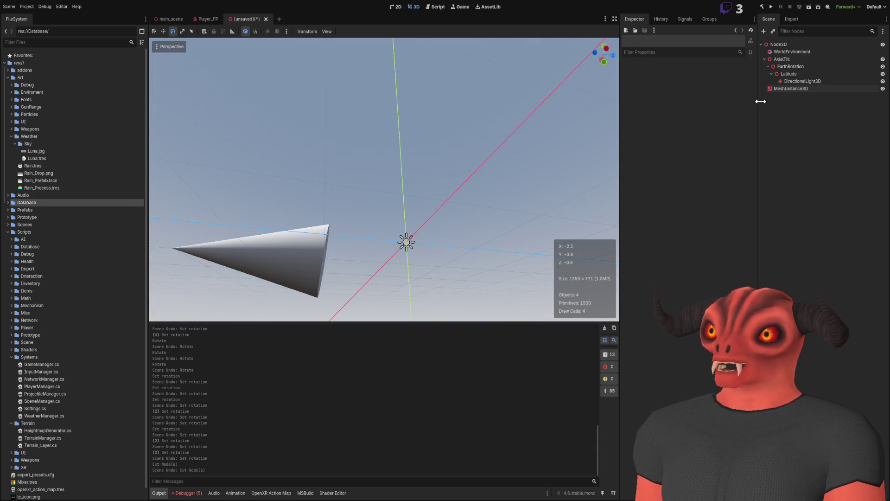
{"action": "left_click", "coordinate": [789, 60]}
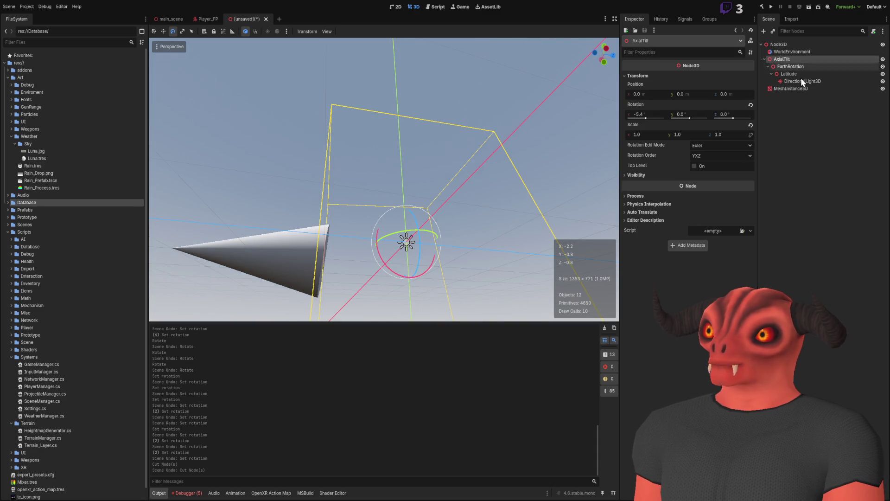
{"action": "key", "text": "ctrl+x"}
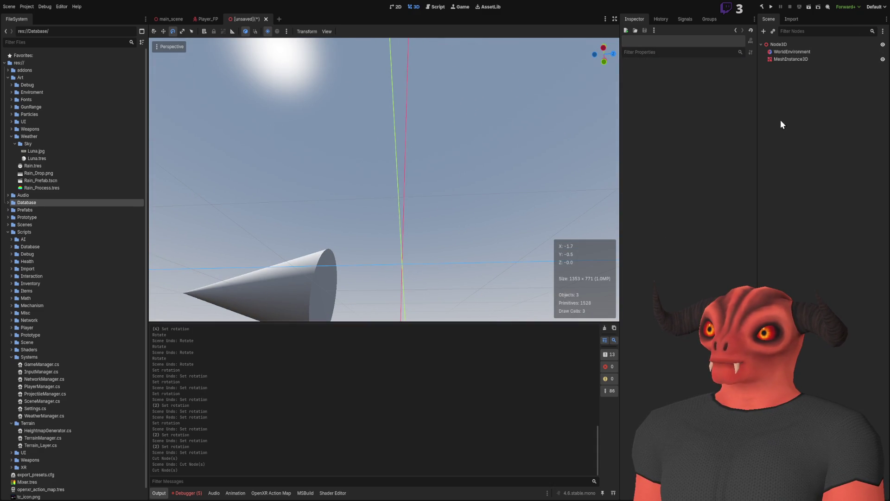
{"action": "key", "text": "ctrl+v"}
{"action": "key", "text": "ctrl+z"}
Step: Spin EarthRotation's Z rotation to -134.3°, then reset it to 0
{"action": "key", "text": "ctrl+z"}
{"action": "left_click", "coordinate": [795, 66]}
{"action": "left_click", "coordinate": [782, 59]}
{"action": "mouse_move", "coordinate": [433, 104]}
{"action": "left_mouse_down"}
{"action": "mouse_move", "coordinate": [417, 139]}
{"action": "mouse_move", "coordinate": [404, 116]}
{"action": "mouse_move", "coordinate": [540, 90]}
{"action": "mouse_move", "coordinate": [412, 107]}
{"action": "left_mouse_up"}
{"action": "key", "text": "ctrl+z"}
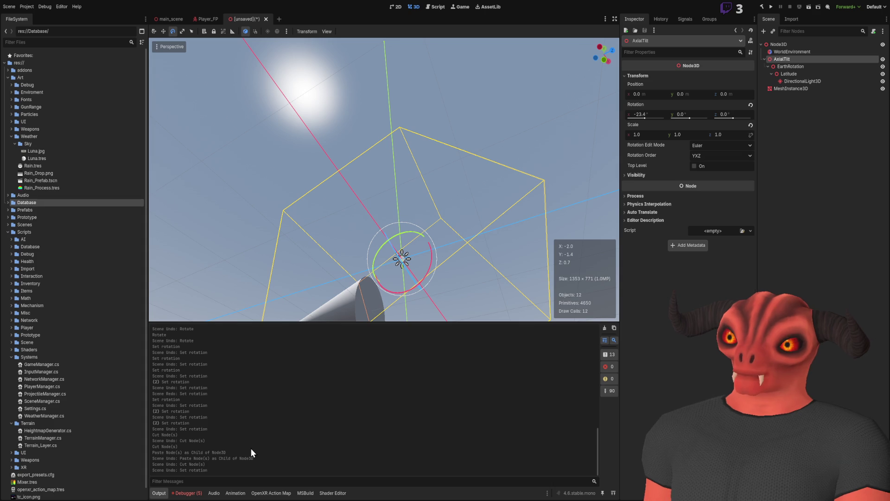
{"action": "left_click", "coordinate": [791, 66]}
{"action": "mouse_move", "coordinate": [726, 117]}
{"action": "left_mouse_down"}
{"action": "mouse_move", "coordinate": [742, 131]}
{"action": "mouse_move", "coordinate": [732, 126]}
{"action": "left_mouse_up"}
{"action": "left_click", "coordinate": [751, 106]}
Step: Spin EarthRotation around Z again to preview the sun's path, then undo the spin
{"action": "left_click", "coordinate": [783, 59]}
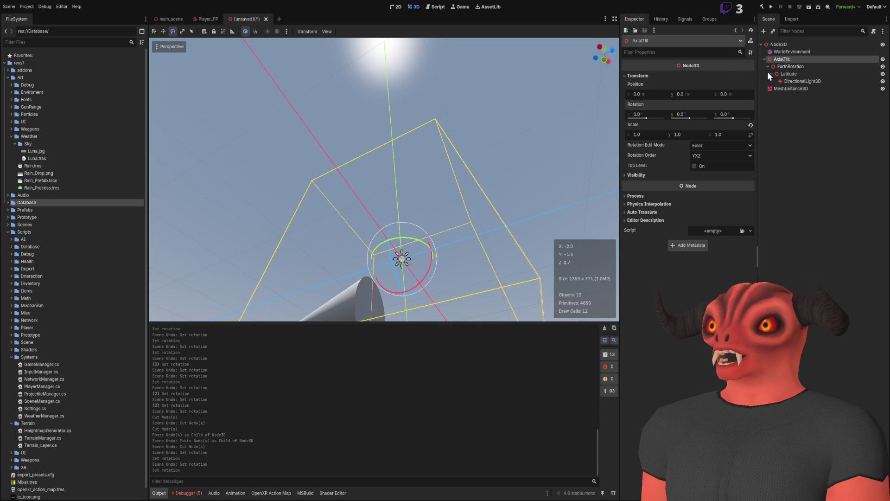
{"action": "left_click", "coordinate": [805, 75]}
{"action": "left_click", "coordinate": [803, 68]}
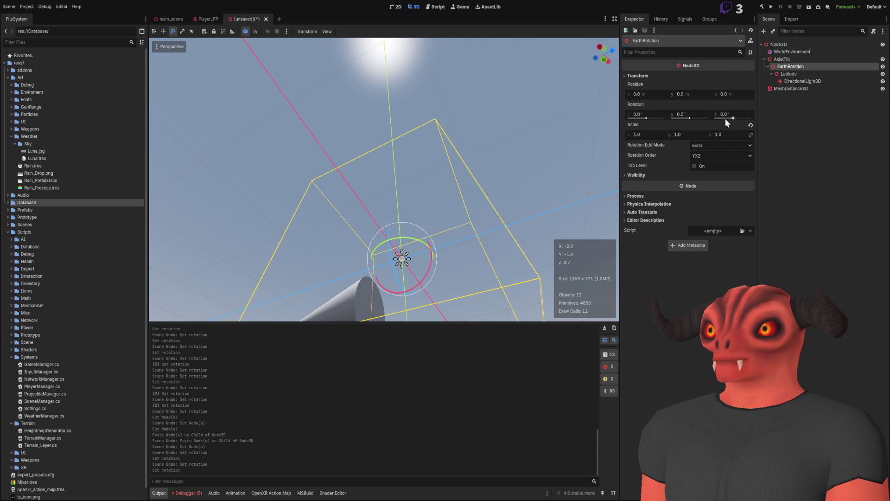
{"action": "left_click_drag", "start_coordinate": [731, 118], "coordinate": [739, 124]}
{"action": "key", "text": "ctrl+z"}
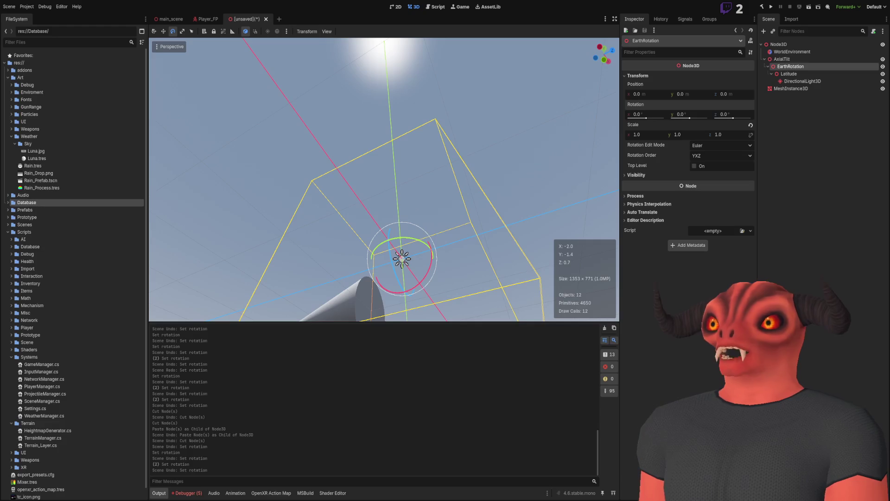
Step: Paste the equator sun-positions diagram and move it left beside The Seasons image
{"action": "key", "text": "alt+Tab"}
{"action": "key", "text": "ctrl+v"}
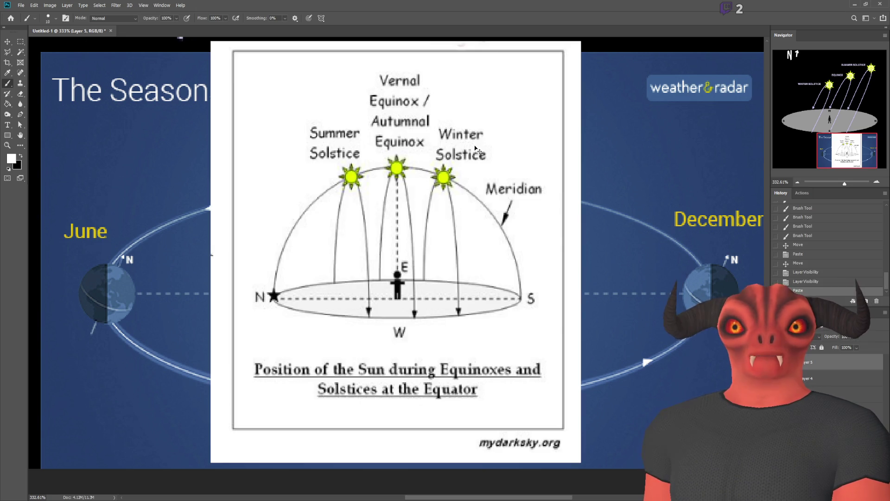
{"action": "scroll", "coordinate": [433, 142], "scroll_direction": "down", "scroll_amount": 2}
{"action": "key", "text": "v"}
{"action": "scroll", "coordinate": [433, 142], "scroll_direction": "down", "scroll_amount": 3}
{"action": "left_click_drag", "start_coordinate": [520, 218], "coordinate": [346, 216]}
Step: Zoom and pan around the canvas to inspect the placed equator diagram
{"action": "scroll", "coordinate": [348, 218], "scroll_direction": "up", "scroll_amount": 5}
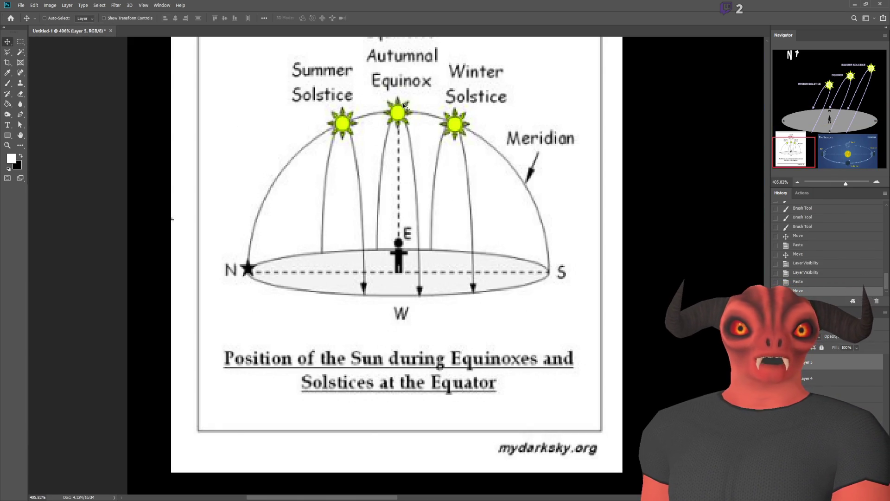
{"action": "scroll", "coordinate": [510, 267], "scroll_direction": "up", "scroll_amount": 10}
{"action": "scroll", "coordinate": [510, 266], "scroll_direction": "right", "scroll_amount": 8}
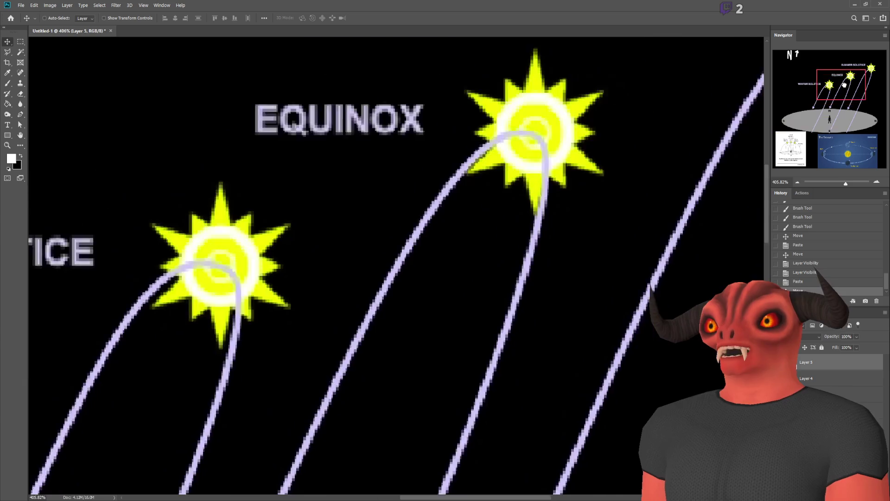
{"action": "scroll", "coordinate": [510, 267], "scroll_direction": "down", "scroll_amount": 5}
{"action": "scroll", "coordinate": [510, 267], "scroll_direction": "down", "scroll_amount": 5}
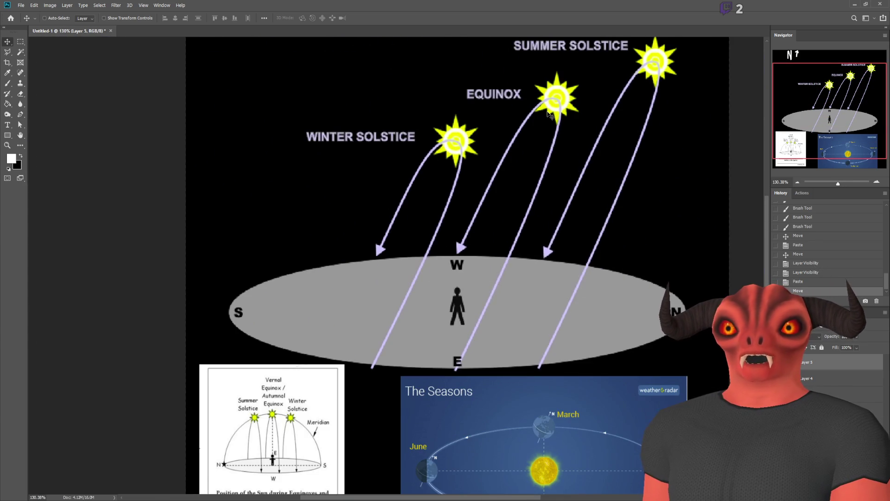
{"action": "scroll", "coordinate": [533, 149], "scroll_direction": "up", "scroll_amount": 1}
{"action": "scroll", "coordinate": [457, 290], "scroll_direction": "up", "scroll_amount": 2}
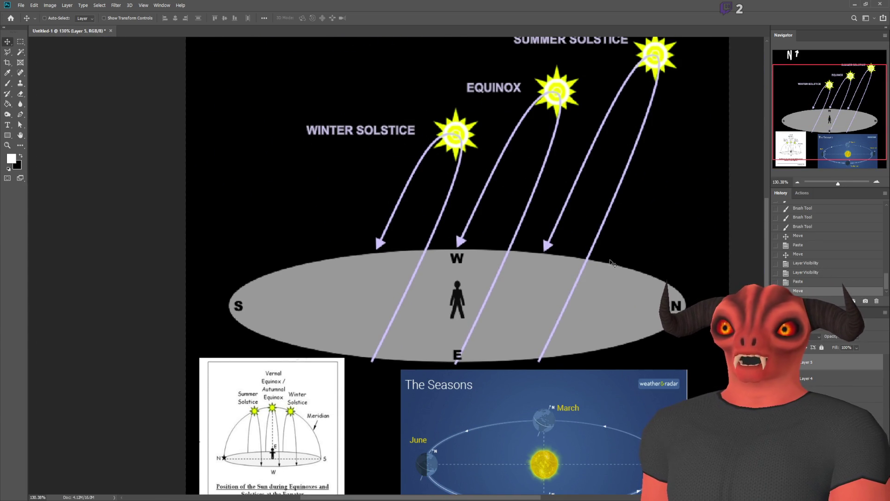
{"action": "scroll", "coordinate": [413, 276], "scroll_direction": "down", "scroll_amount": 1}
{"action": "scroll", "coordinate": [324, 335], "scroll_direction": "up", "scroll_amount": 5}
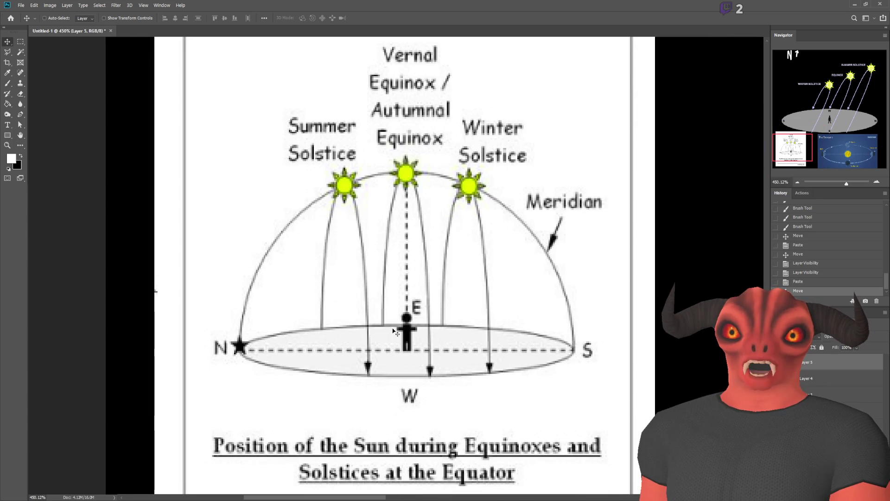
{"action": "mouse_move", "coordinate": [785, 147]}
{"action": "left_mouse_down"}
{"action": "mouse_move", "coordinate": [817, 109]}
{"action": "mouse_move", "coordinate": [800, 143]}
{"action": "mouse_move", "coordinate": [786, 151]}
{"action": "left_mouse_up"}
{"action": "scroll", "coordinate": [239, 236], "scroll_direction": "up", "scroll_amount": 2}
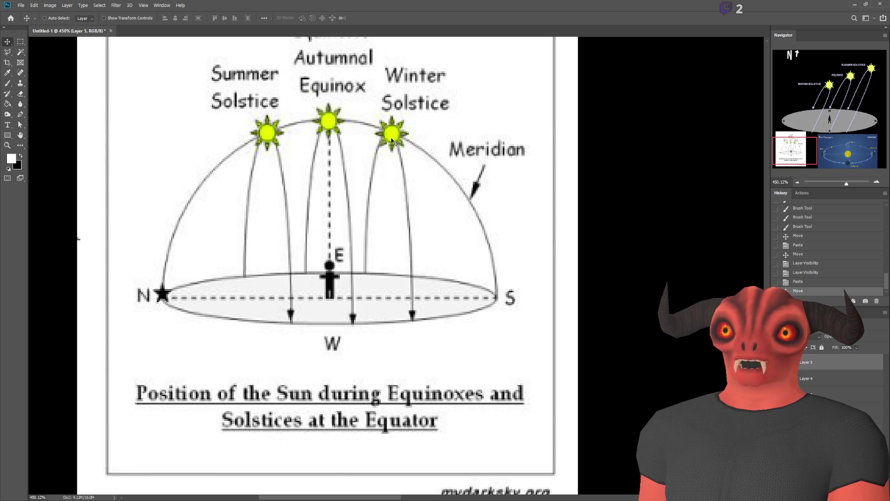
{"action": "scroll", "coordinate": [411, 326], "scroll_direction": "up", "scroll_amount": 2}
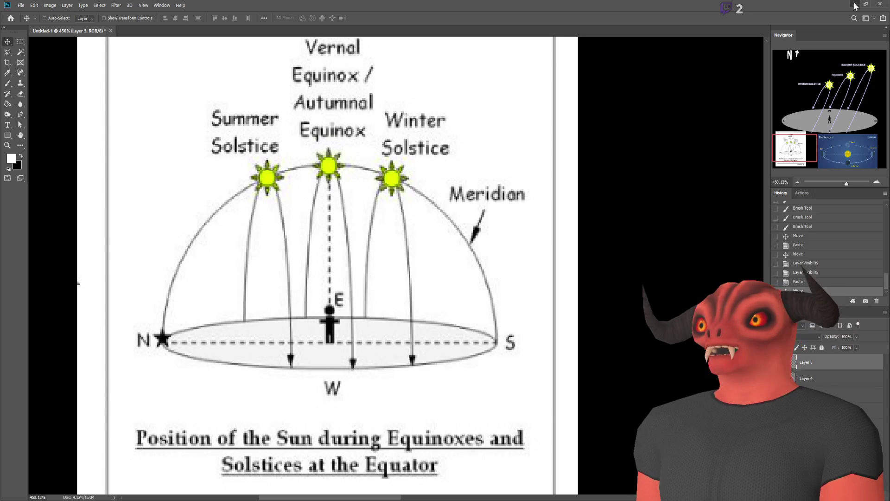
Step: Try a -58.2° Z rotation on EarthRotation, then undo it back to 87.5°
{"action": "left_click", "coordinate": [855, 4]}
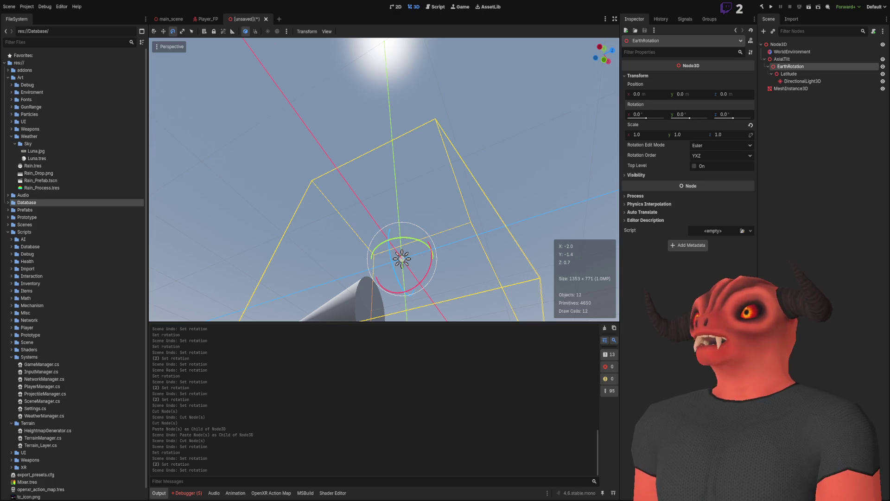
{"action": "mouse_move", "coordinate": [418, 139]}
{"action": "left_mouse_down"}
{"action": "mouse_move", "coordinate": [484, 104]}
{"action": "mouse_move", "coordinate": [468, 132]}
{"action": "left_mouse_up"}
{"action": "mouse_move", "coordinate": [733, 119]}
{"action": "left_mouse_down"}
{"action": "mouse_move", "coordinate": [745, 119]}
{"action": "mouse_move", "coordinate": [725, 122]}
{"action": "left_mouse_up"}
{"action": "left_click_drag", "start_coordinate": [384, 180], "coordinate": [472, 124]}
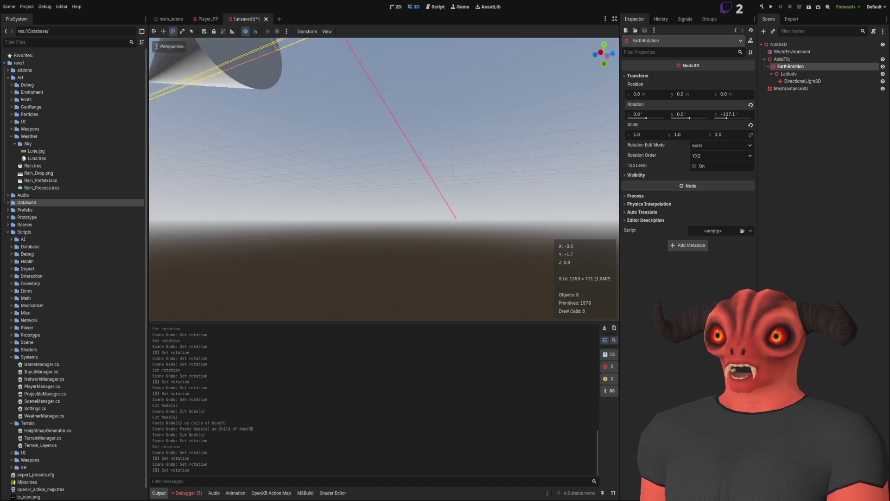
{"action": "key", "text": "ctrl+z"}
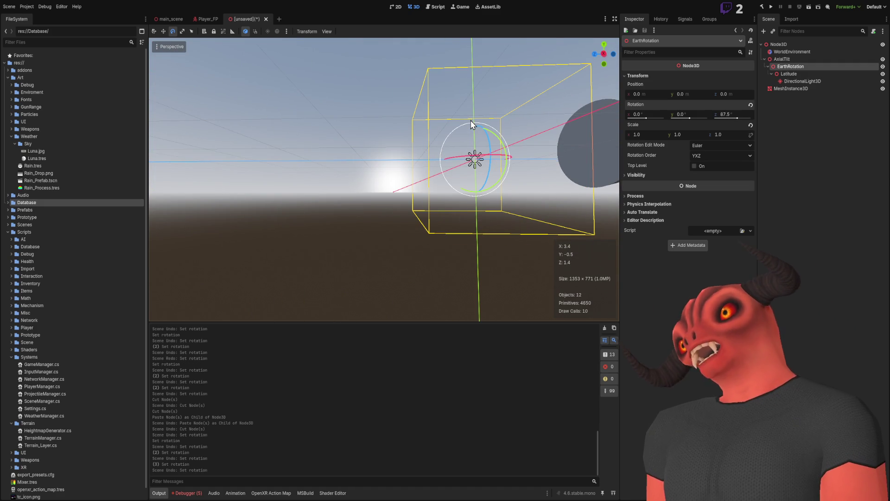
Step: Set EarthRotation's Y rotation to -23.4°
{"action": "left_click_drag", "start_coordinate": [693, 121], "coordinate": [682, 121]}
{"action": "left_click", "coordinate": [686, 114]}
{"action": "type", "text": "-23"}
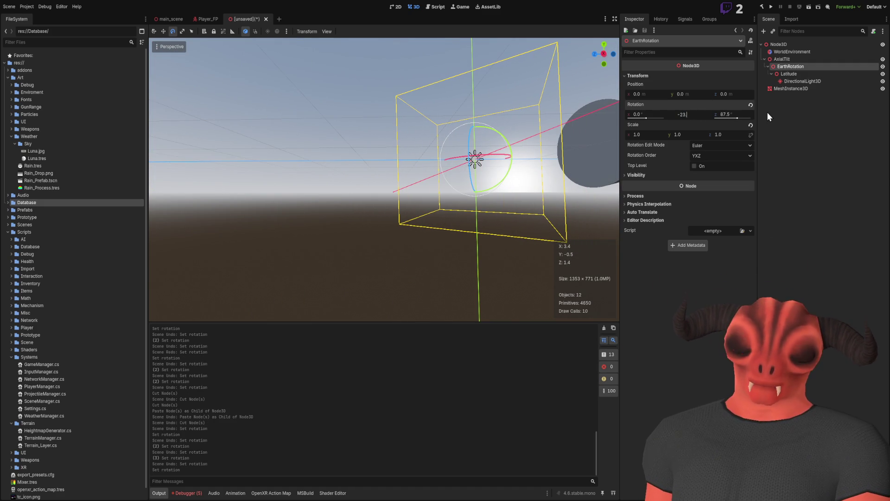
{"action": "type", "text": ".4"}
{"action": "key", "text": "Return"}
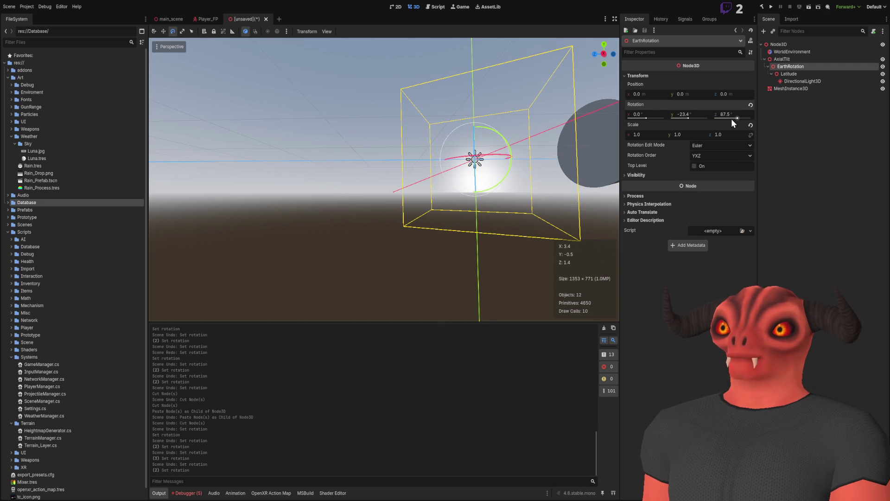
{"action": "left_click_drag", "start_coordinate": [604, 54], "coordinate": [696, 231]}
Step: Turn EarthRotation's Z rotation to about -88° and flip its Y rotation to 23.4°
{"action": "left_click_drag", "start_coordinate": [739, 119], "coordinate": [730, 118]}
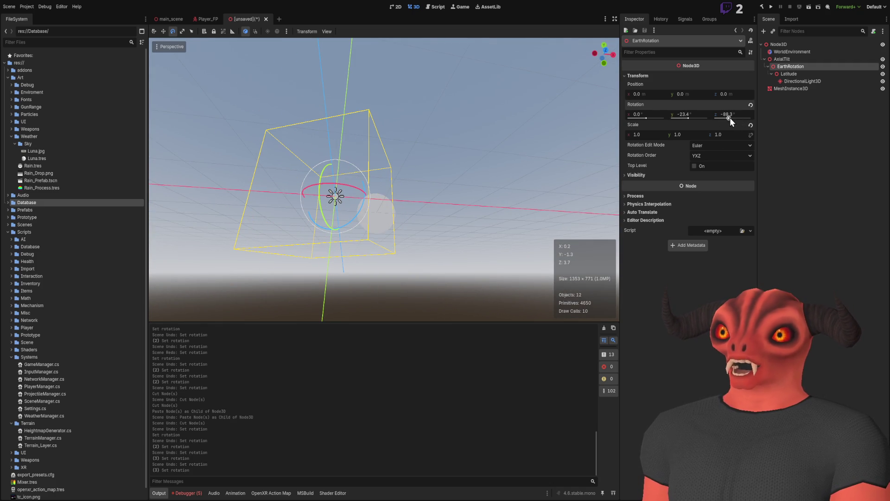
{"action": "left_click", "coordinate": [696, 116]}
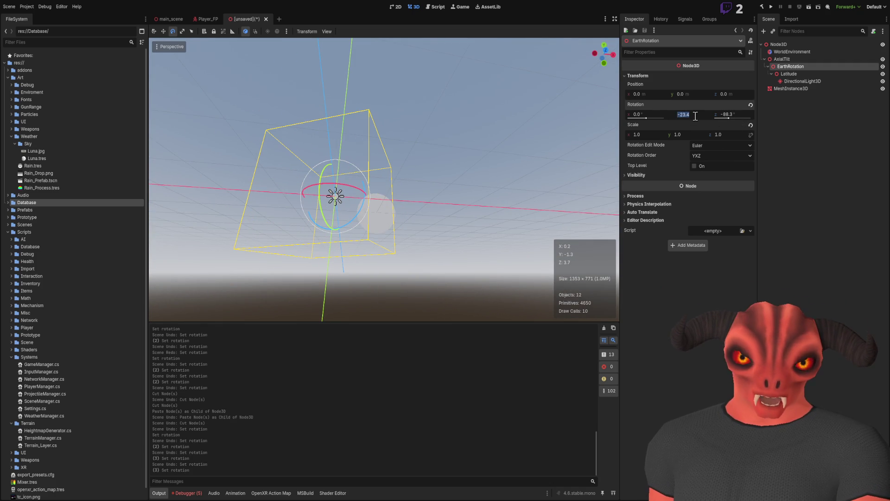
{"action": "type", "text": "23.4"}
{"action": "key", "text": "Return"}
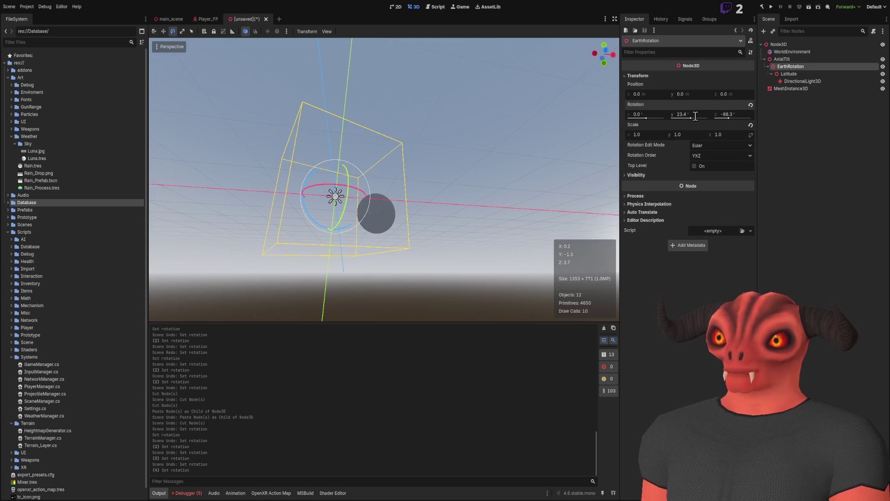
{"action": "left_click_drag", "start_coordinate": [497, 165], "coordinate": [497, 165]}
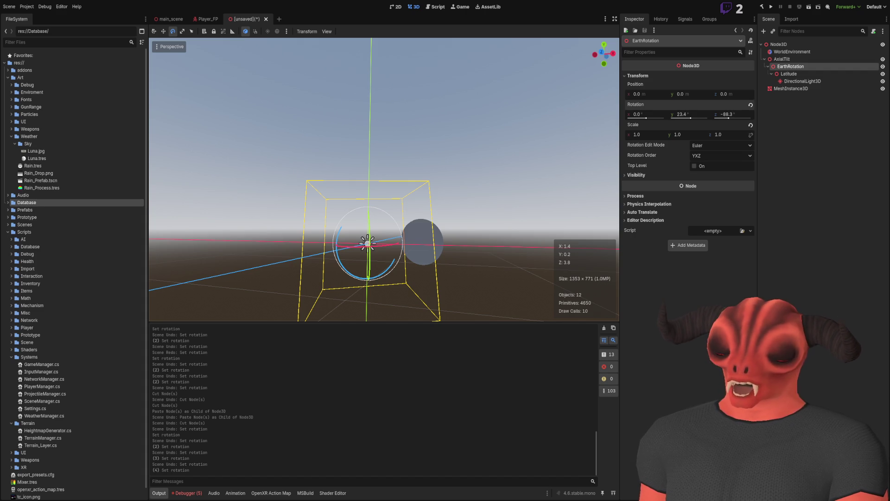
{"action": "right_click", "coordinate": [417, 161]}
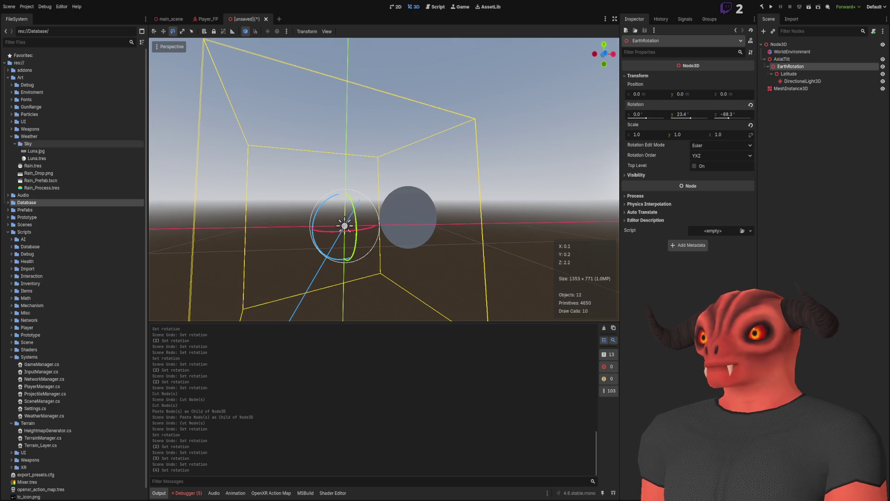
{"action": "key", "text": "alt+Tab"}
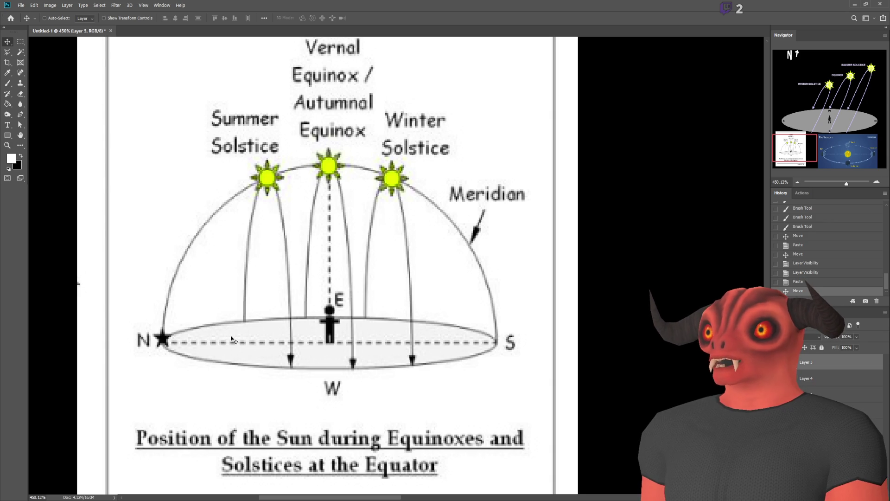
{"action": "key", "text": "alt+Tab"}
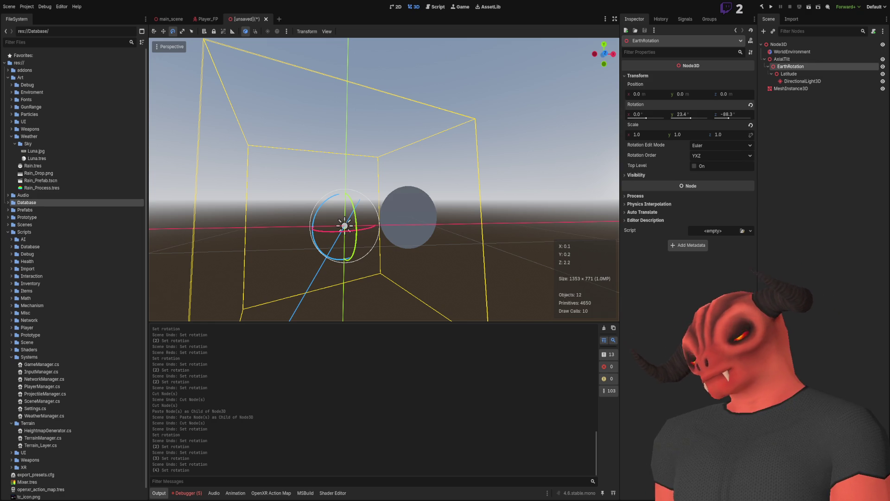
Step: Swing EarthRotation's Z rotation to -181.1°, throwing the sun cone to the rig's opposite side
{"action": "left_click_drag", "start_coordinate": [418, 246], "coordinate": [483, 248]}
{"action": "mouse_move", "coordinate": [728, 118]}
{"action": "left_mouse_down"}
{"action": "mouse_move", "coordinate": [737, 118]}
{"action": "mouse_move", "coordinate": [714, 126]}
{"action": "left_mouse_up"}
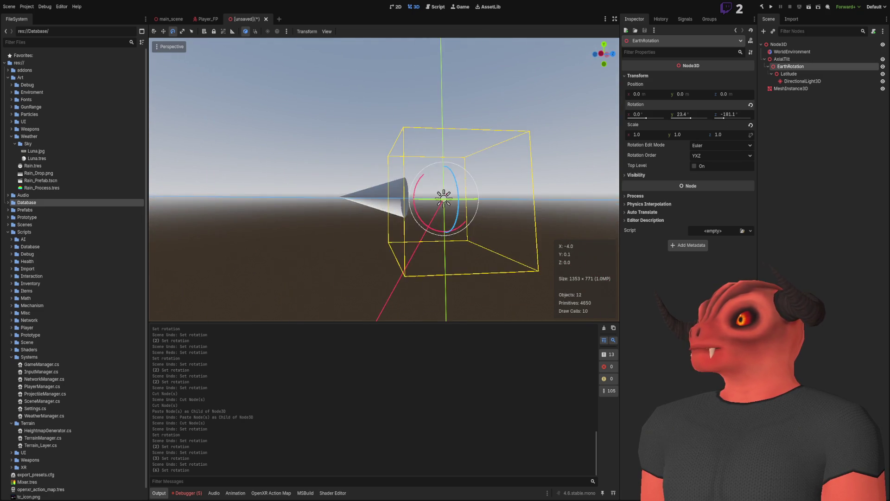
Step: Enter -90° for EarthRotation's Z rotation, then bring it back to 0° with the sun overhead
{"action": "left_click", "coordinate": [731, 115]}
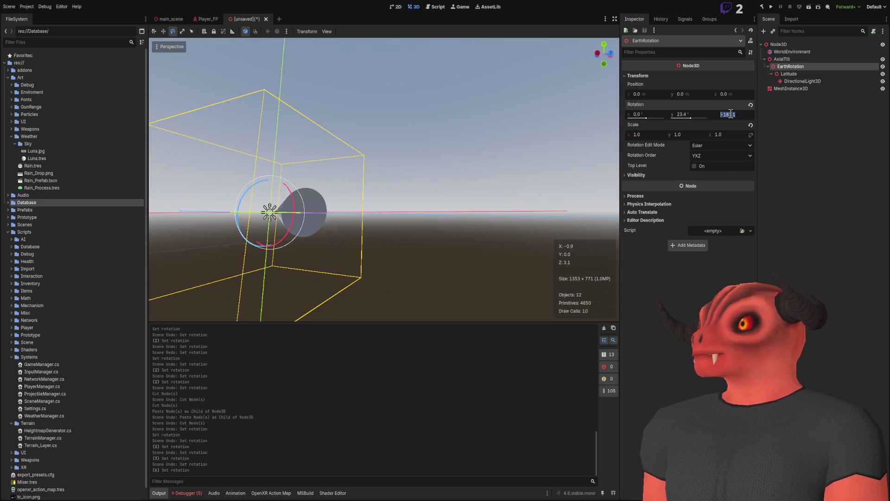
{"action": "type", "text": "-90"}
{"action": "key", "text": "Return"}
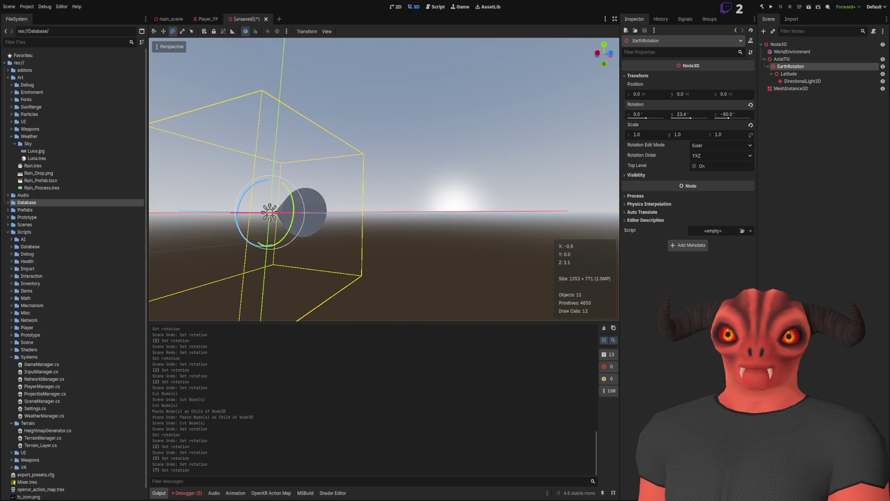
{"action": "mouse_move", "coordinate": [423, 172]}
{"action": "left_mouse_down"}
{"action": "mouse_move", "coordinate": [408, 180]}
{"action": "mouse_move", "coordinate": [423, 172]}
{"action": "left_mouse_up"}
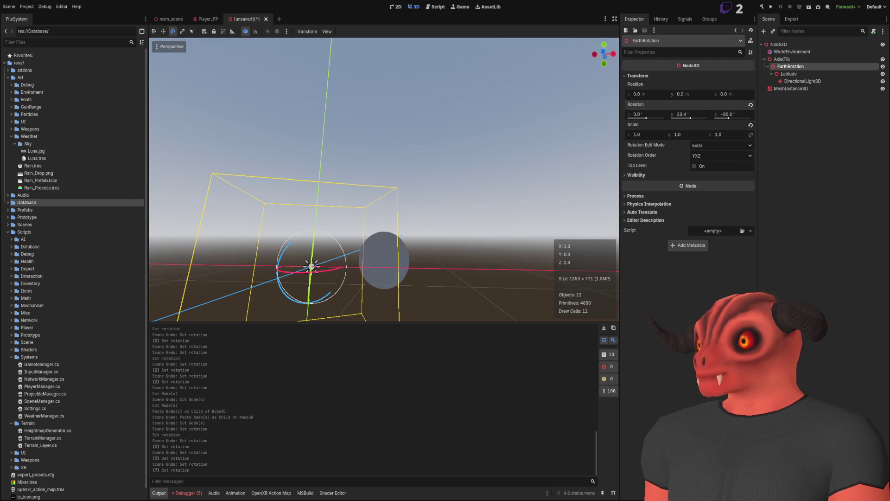
{"action": "key", "text": "alt+Tab"}
{"action": "key", "text": "alt+Tab"}
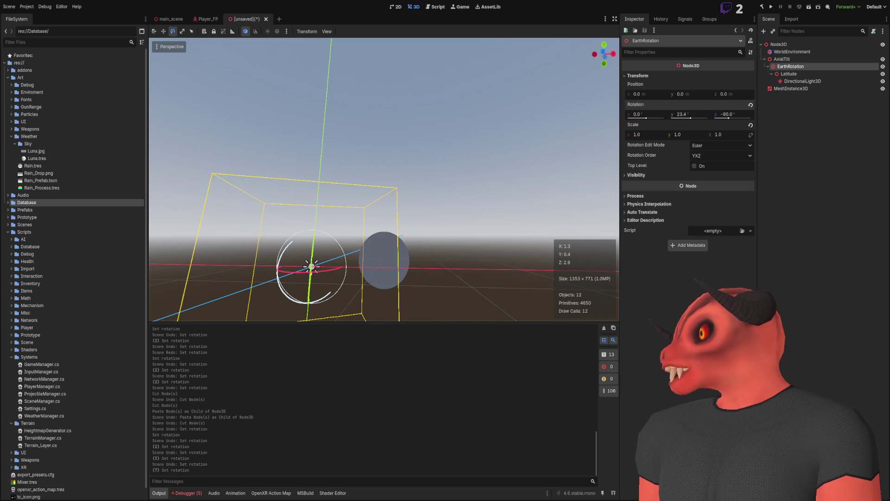
{"action": "mouse_move", "coordinate": [324, 266]}
{"action": "left_mouse_down"}
{"action": "mouse_move", "coordinate": [418, 250]}
{"action": "mouse_move", "coordinate": [431, 259]}
{"action": "mouse_move", "coordinate": [327, 247]}
{"action": "mouse_move", "coordinate": [568, 194]}
{"action": "left_mouse_up"}
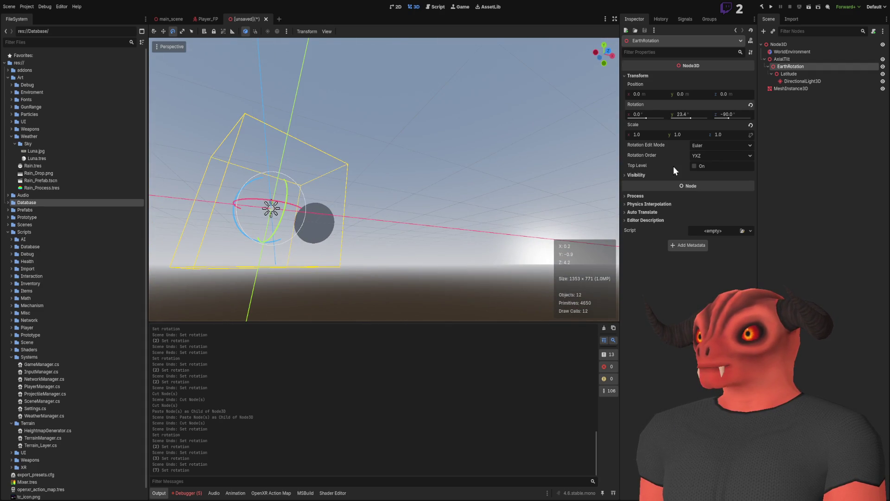
{"action": "left_click_drag", "start_coordinate": [728, 119], "coordinate": [735, 116]}
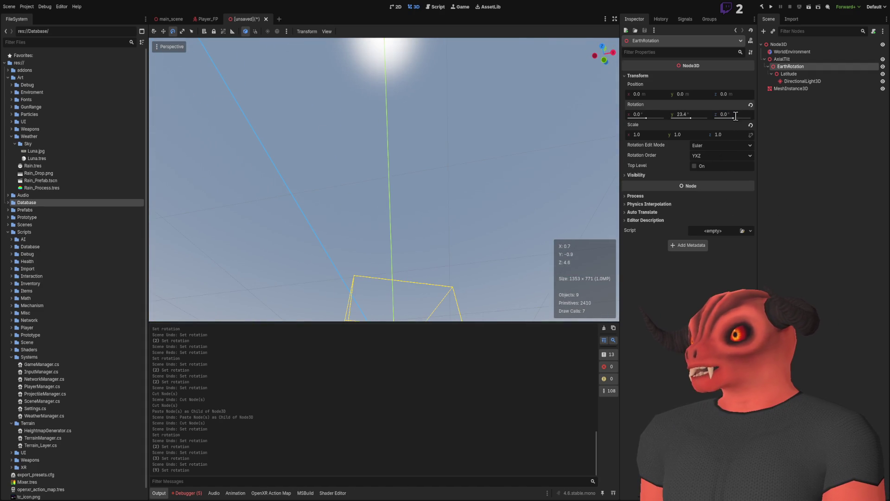
Step: Reset EarthRotation's Y rotation to 0° and undo a trial Y tweak
{"action": "left_click", "coordinate": [701, 115]}
{"action": "type", "text": "0"}
{"action": "key", "text": "Return"}
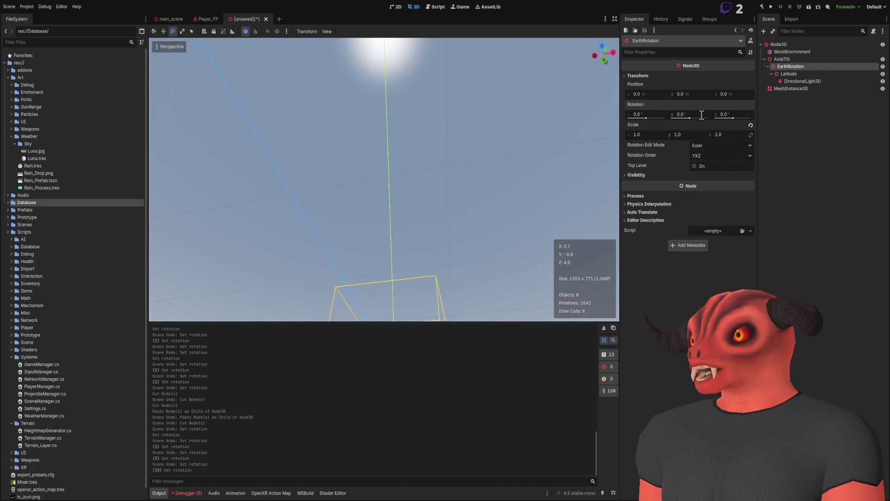
{"action": "left_click_drag", "start_coordinate": [447, 161], "coordinate": [447, 139]}
{"action": "mouse_move", "coordinate": [686, 115]}
{"action": "left_mouse_down"}
{"action": "mouse_move", "coordinate": [710, 114]}
{"action": "mouse_move", "coordinate": [690, 114]}
{"action": "left_mouse_up"}
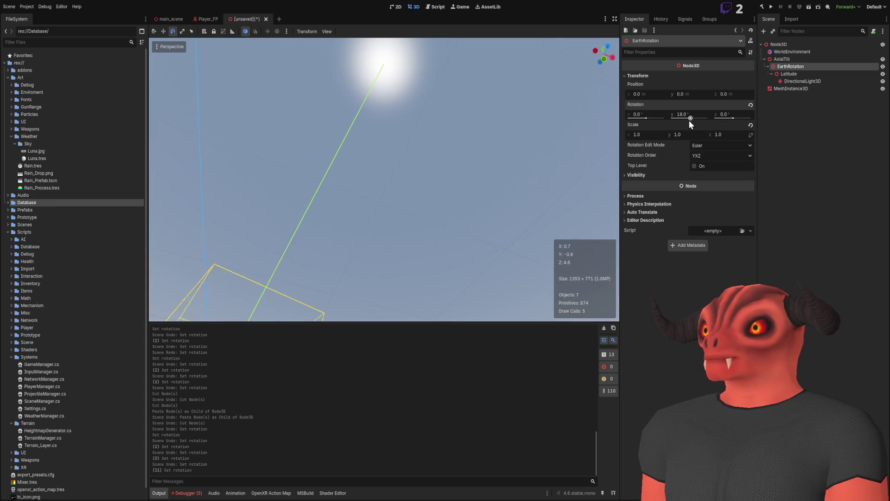
{"action": "key", "text": "ctrl+z"}
Step: Tilt EarthRotation -23.4° on its X axis
{"action": "left_click_drag", "start_coordinate": [646, 118], "coordinate": [644, 118]}
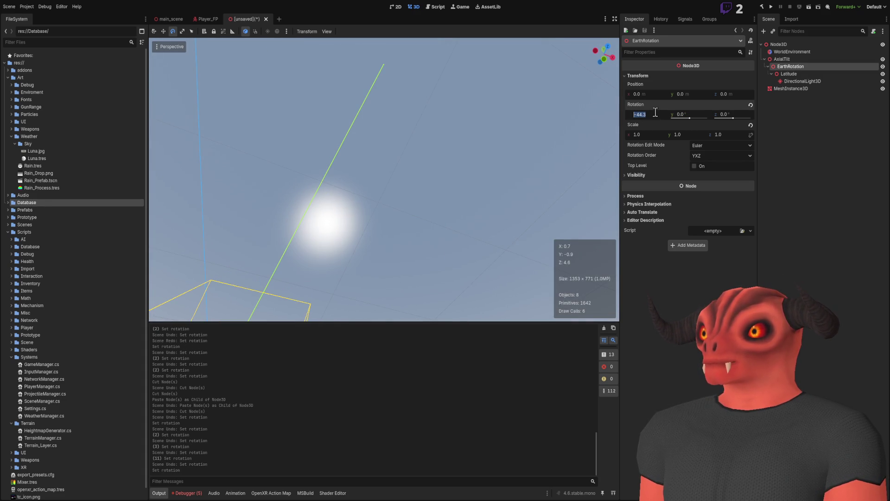
{"action": "type", "text": "-23.4"}
{"action": "key", "text": "Return"}
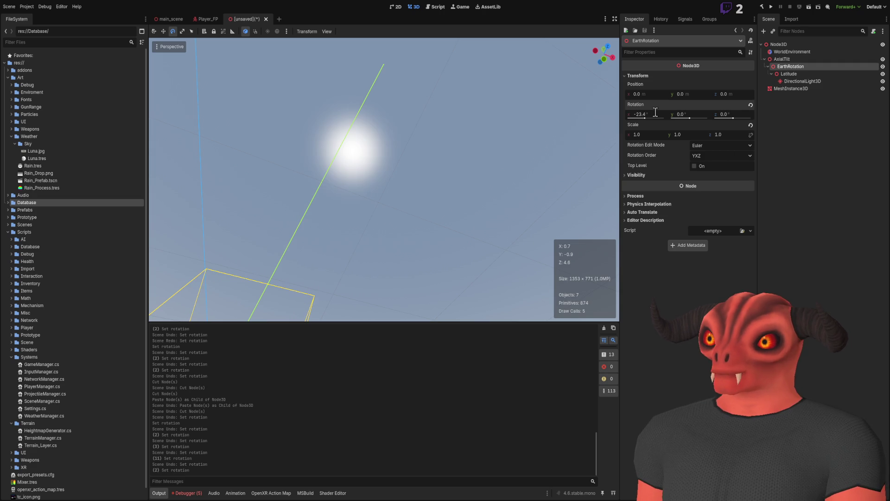
{"action": "mouse_move", "coordinate": [384, 186]}
{"action": "left_mouse_down"}
{"action": "mouse_move", "coordinate": [330, 211]}
{"action": "mouse_move", "coordinate": [288, 192]}
{"action": "left_mouse_up"}
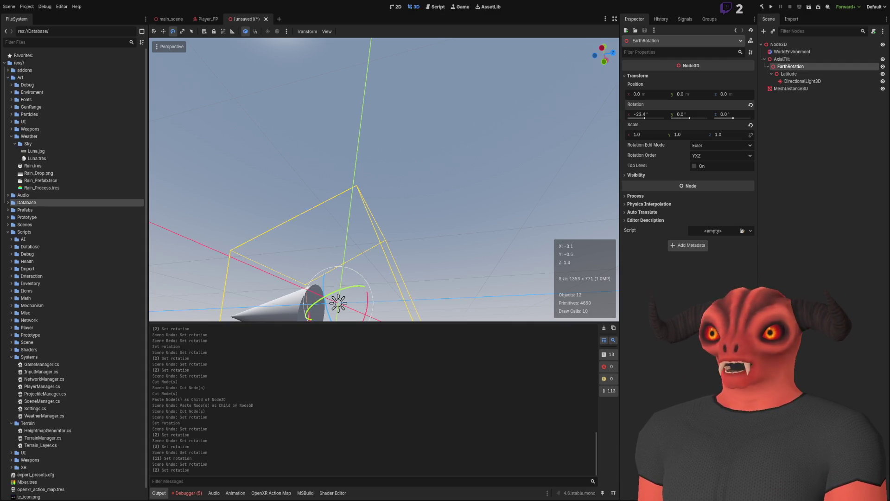
{"action": "left_click_drag", "start_coordinate": [485, 175], "coordinate": [418, 195]}
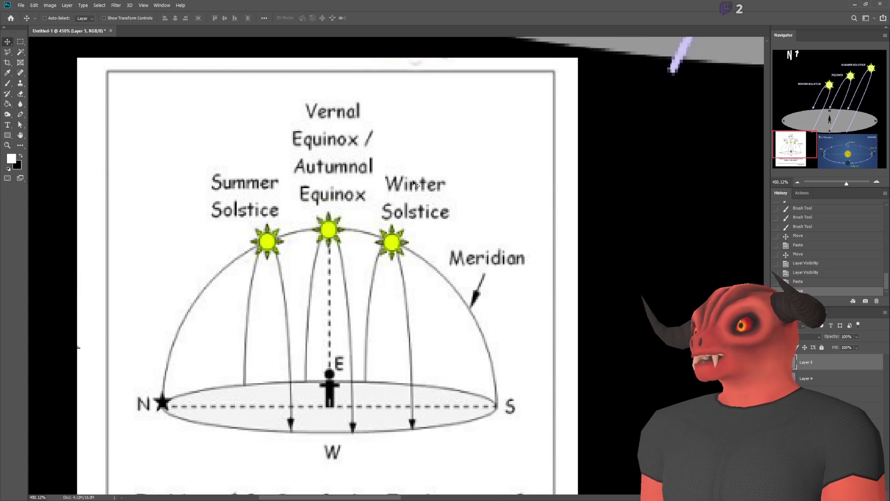
{"action": "scroll", "coordinate": [269, 370], "scroll_direction": "down", "scroll_amount": 5}
{"action": "scroll", "coordinate": [270, 371], "scroll_direction": "up", "scroll_amount": 4}
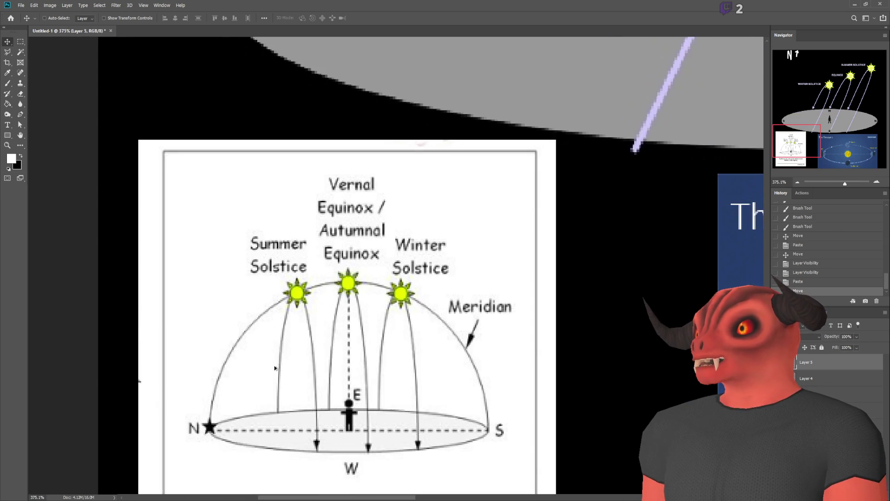
{"action": "scroll", "coordinate": [269, 371], "scroll_direction": "down", "scroll_amount": 2}
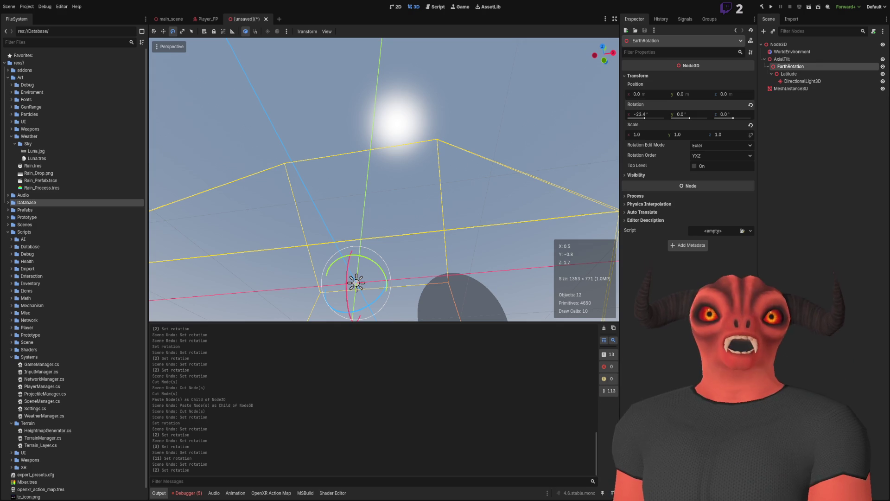
{"action": "key", "text": "alt+Tab"}
{"action": "scroll", "coordinate": [267, 177], "scroll_direction": "up", "scroll_amount": 4}
Step: Add a public const float AxialTilt = 23.4f field below the Longitude line
{"action": "left_click", "coordinate": [268, 178]}
{"action": "key", "text": "Return"}
{"action": "key", "text": "Return"}
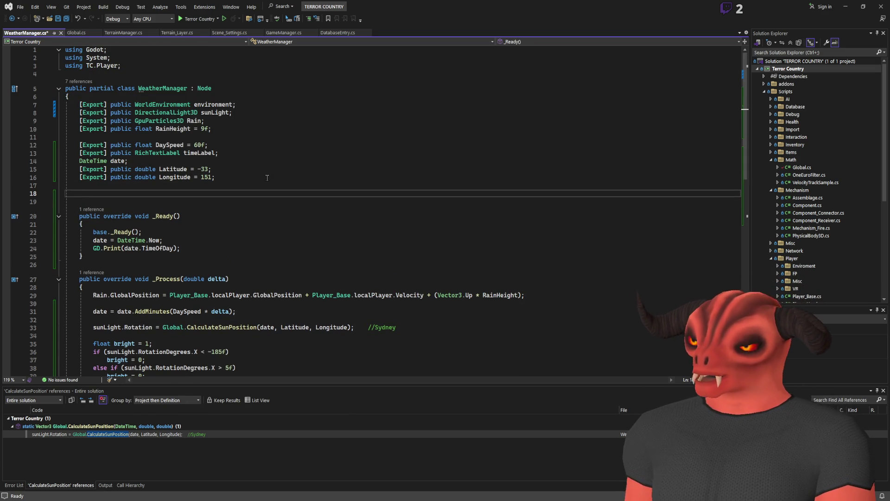
{"action": "type", "text": "p"}
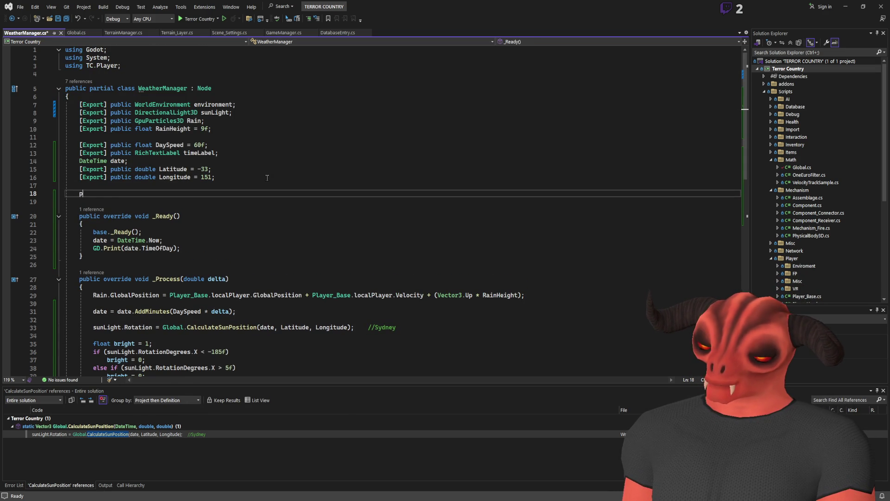
{"action": "type", "text": "c s"}
{"action": "type", "text": "onst float "}
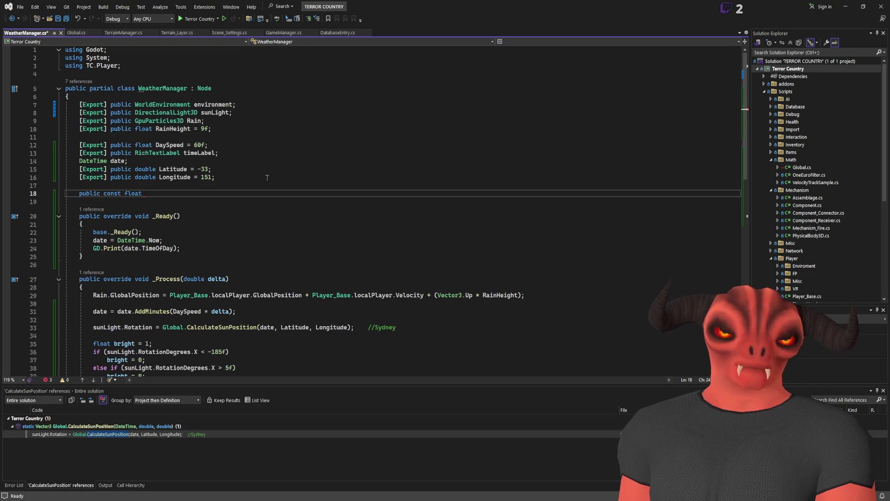
{"action": "type", "text": "Axil"}
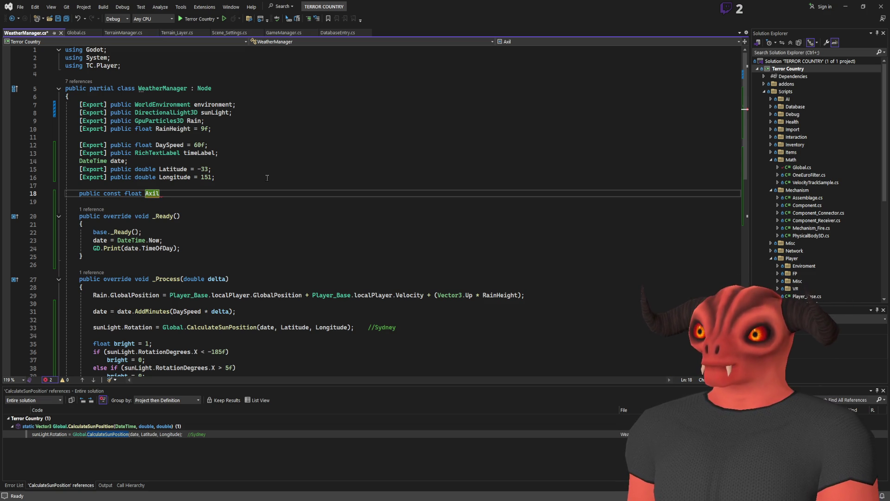
{"action": "type", "text": "Tilt =23.4"}
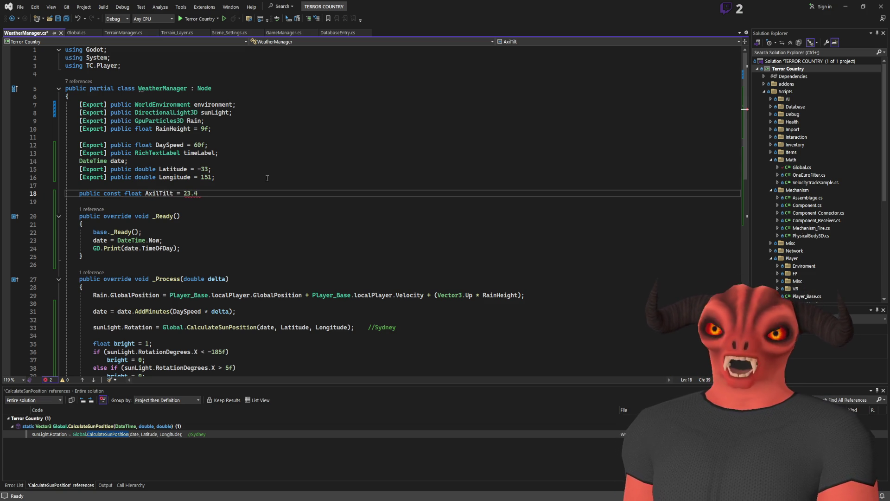
{"action": "type", "text": "f;"}
{"action": "key", "text": "Down"}
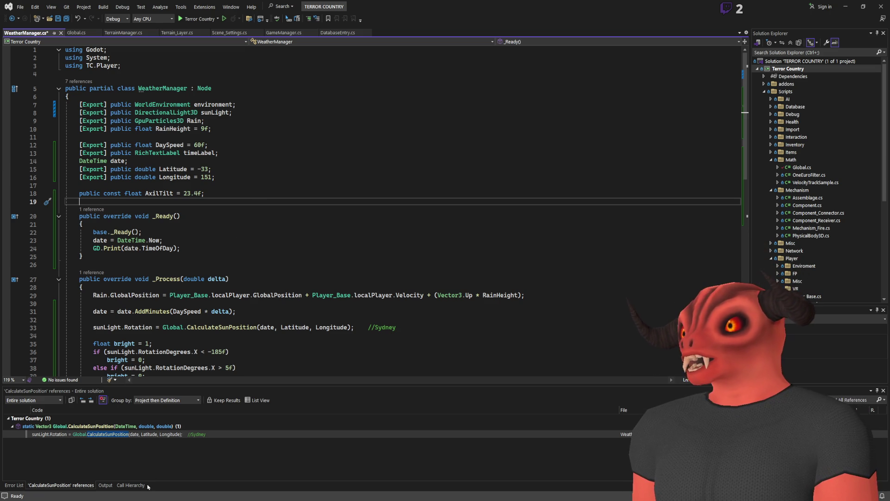
Step: Review the AxialTilt and Latitude lines, save WeatherManager.cs, and return to Godot
{"action": "key", "text": "alt+Tab"}
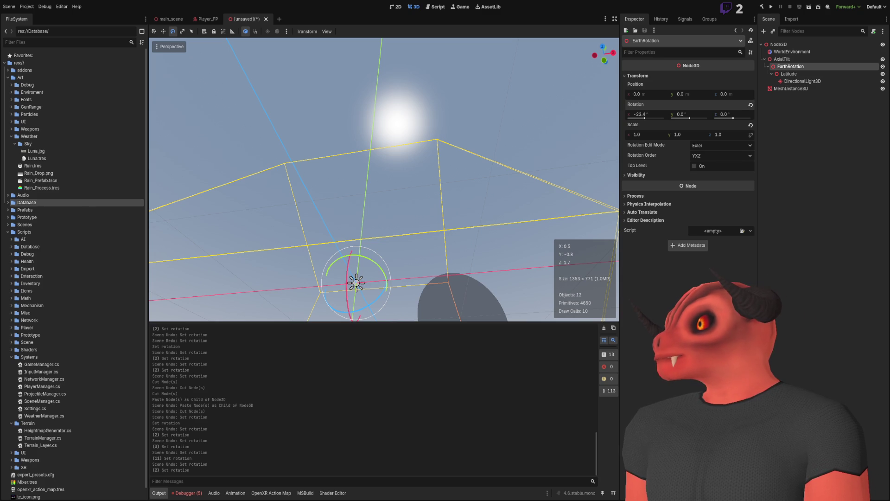
{"action": "key", "text": "alt+Tab"}
{"action": "left_click", "coordinate": [158, 193]}
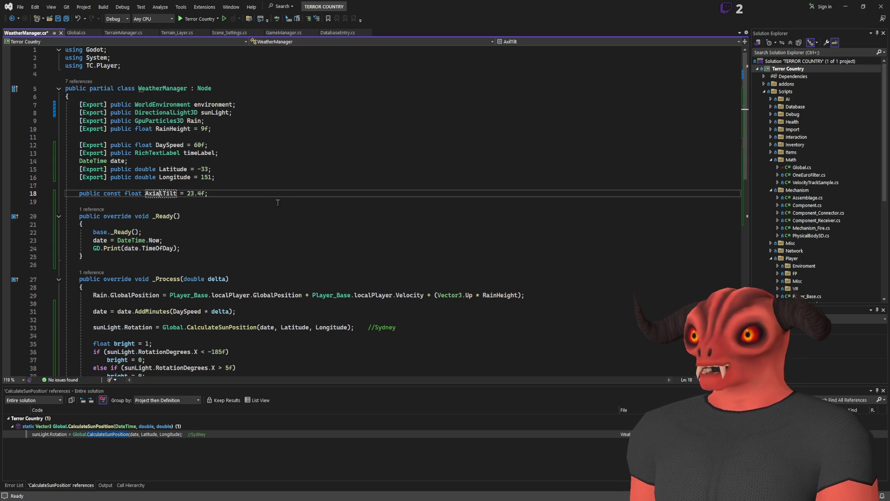
{"action": "left_click", "coordinate": [227, 197]}
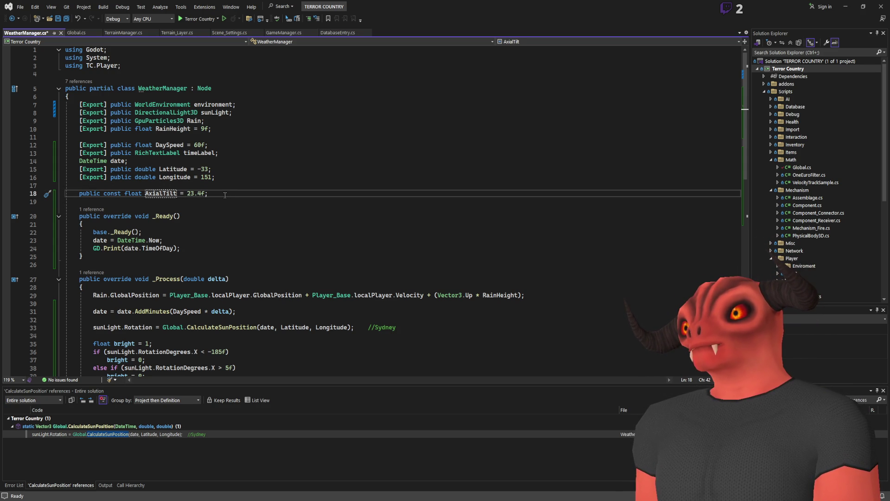
{"action": "scroll", "coordinate": [225, 195], "scroll_direction": "down", "scroll_amount": 9}
{"action": "scroll", "coordinate": [221, 194], "scroll_direction": "up", "scroll_amount": 6}
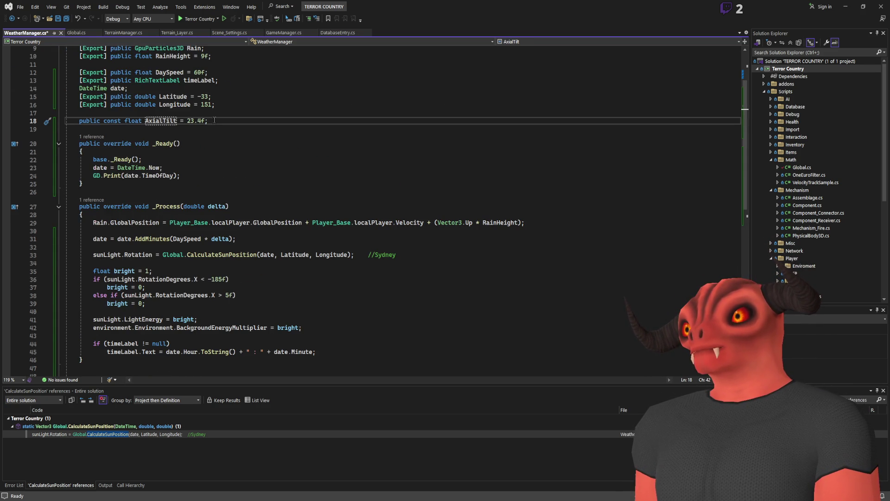
{"action": "scroll", "coordinate": [216, 133], "scroll_direction": "up", "scroll_amount": 3}
{"action": "left_click", "coordinate": [212, 168]}
{"action": "key", "text": "ctrl+s"}
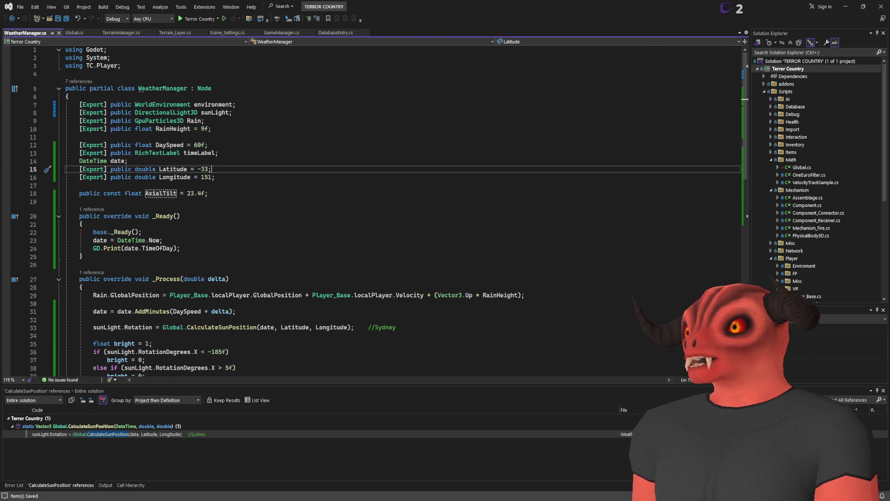
{"action": "key", "text": "alt+Tab"}
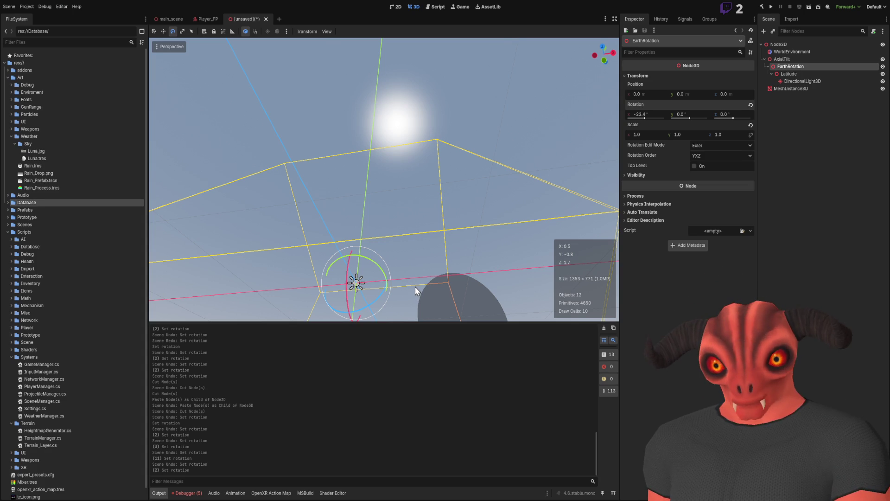
{"action": "mouse_move", "coordinate": [442, 168]}
{"action": "left_mouse_down"}
{"action": "mouse_move", "coordinate": [399, 185]}
{"action": "mouse_move", "coordinate": [445, 174]}
{"action": "left_mouse_up"}
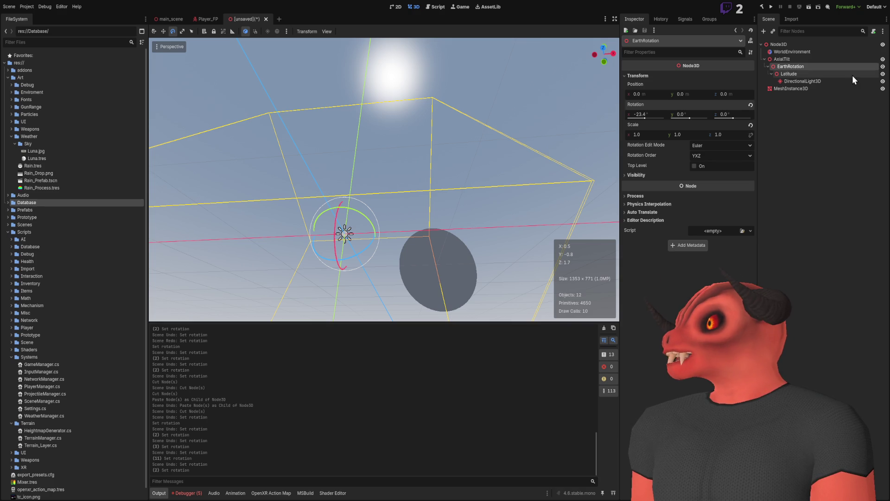
{"action": "left_click_drag", "start_coordinate": [645, 119], "coordinate": [647, 124]}
{"action": "key", "text": "ctrl+z"}
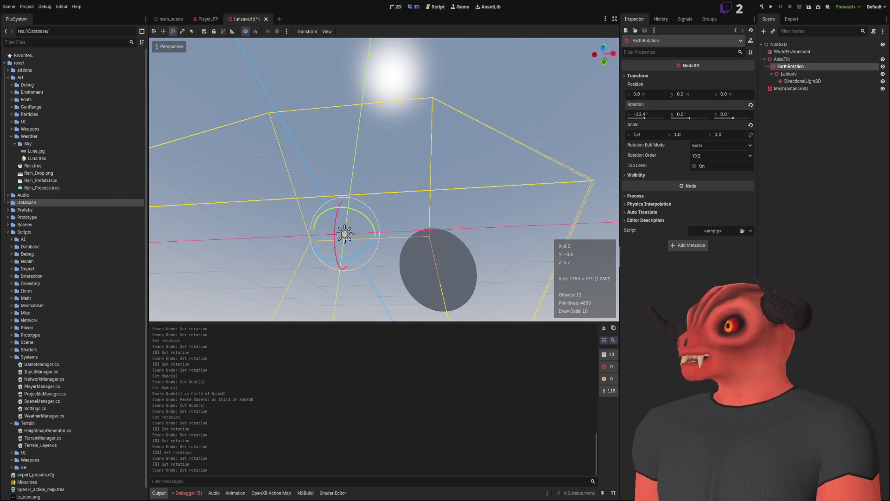
{"action": "left_click_drag", "start_coordinate": [644, 118], "coordinate": [648, 119]}
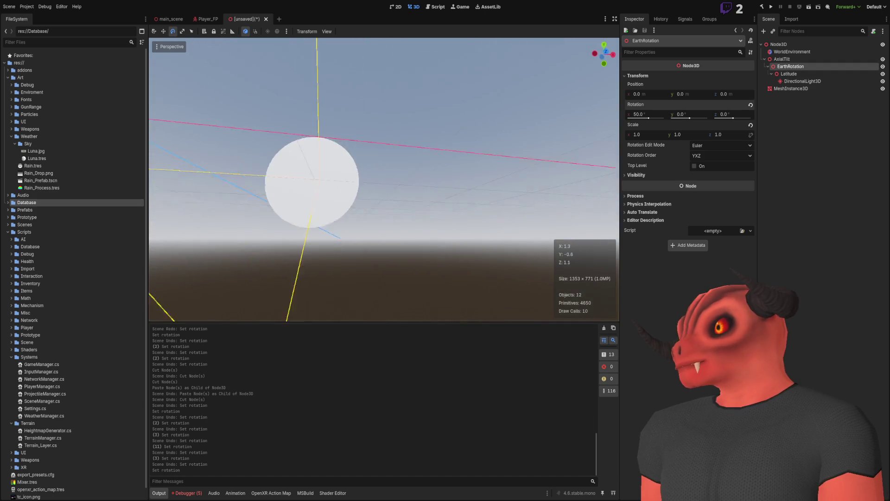
{"action": "key", "text": "ctrl+z"}
{"action": "left_click_drag", "start_coordinate": [346, 214], "coordinate": [503, 240]}
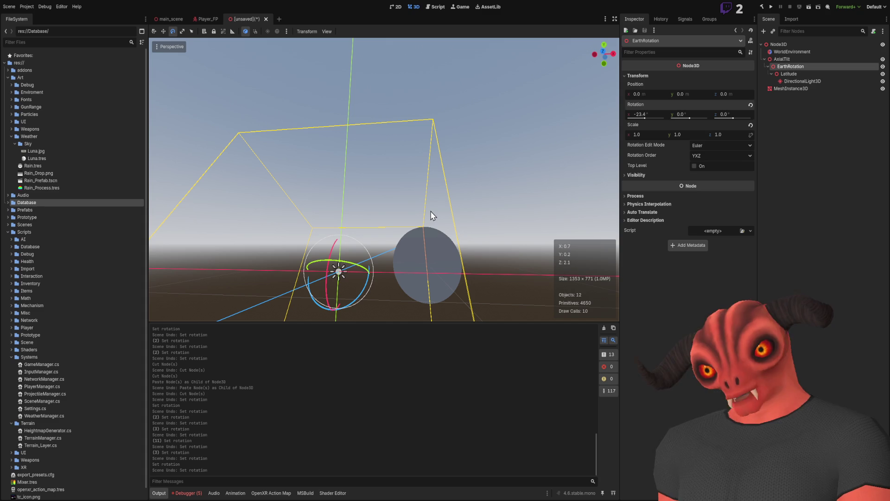
{"action": "left_click", "coordinate": [664, 119]}
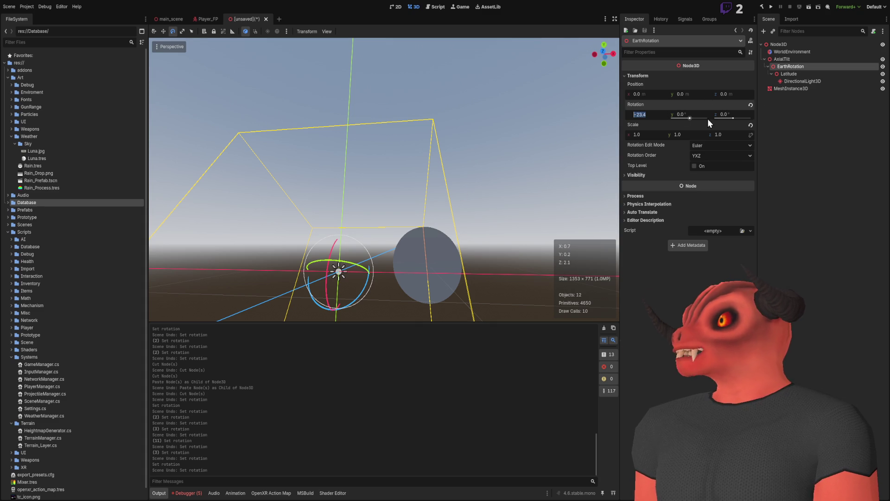
Step: Reset EarthRotation's X rotation to 0°
{"action": "left_click_drag", "start_coordinate": [418, 185], "coordinate": [371, 204]}
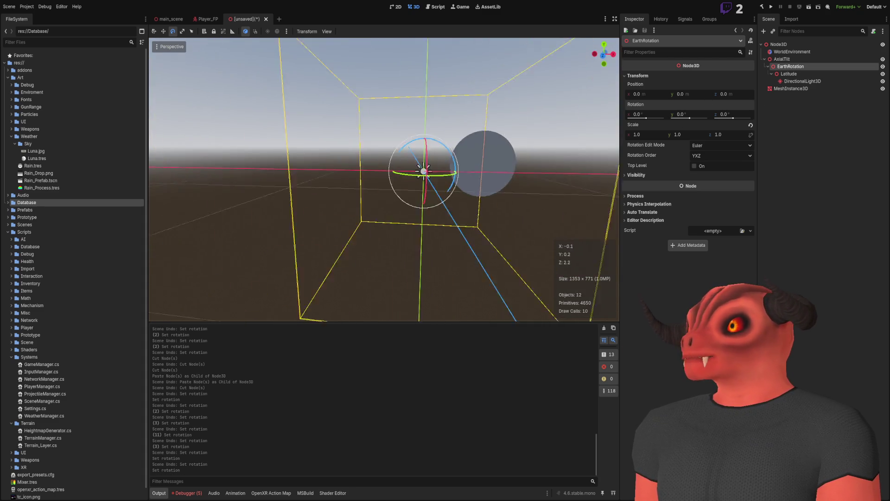
{"action": "left_click", "coordinate": [816, 82]}
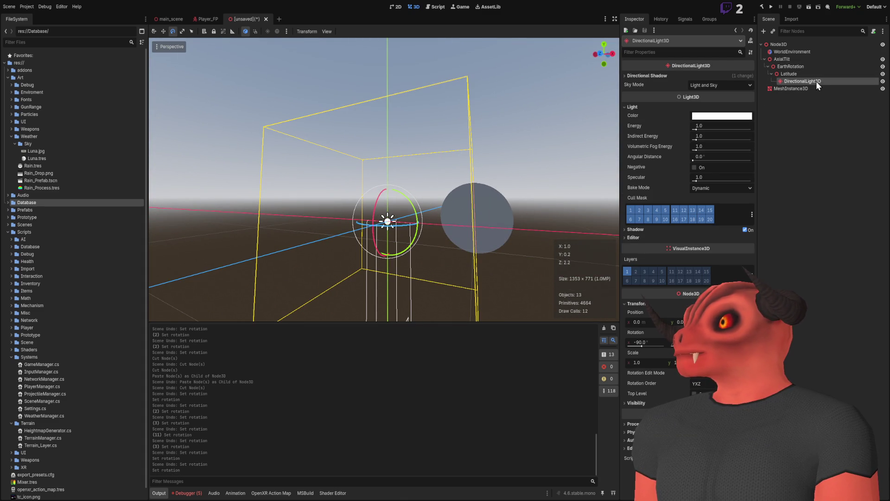
{"action": "left_click_drag", "start_coordinate": [417, 185], "coordinate": [446, 181]}
{"action": "mouse_move", "coordinate": [385, 181]}
{"action": "left_mouse_down"}
{"action": "mouse_move", "coordinate": [366, 199]}
{"action": "mouse_move", "coordinate": [366, 241]}
{"action": "mouse_move", "coordinate": [389, 264]}
{"action": "left_mouse_up"}
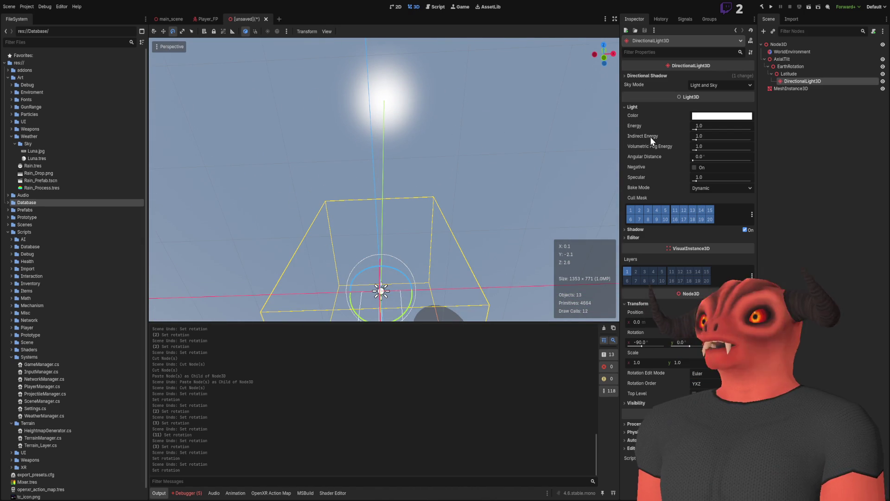
{"action": "left_click", "coordinate": [804, 74]}
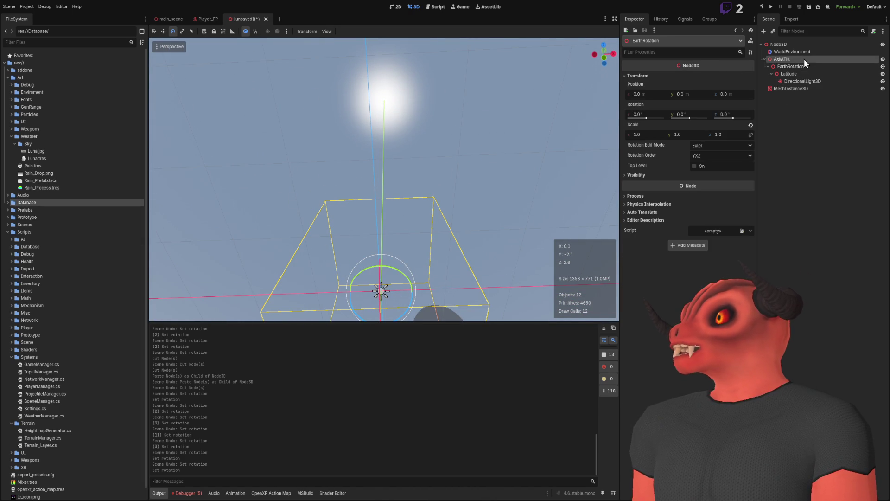
{"action": "left_click", "coordinate": [806, 81]}
{"action": "left_click", "coordinate": [801, 59]}
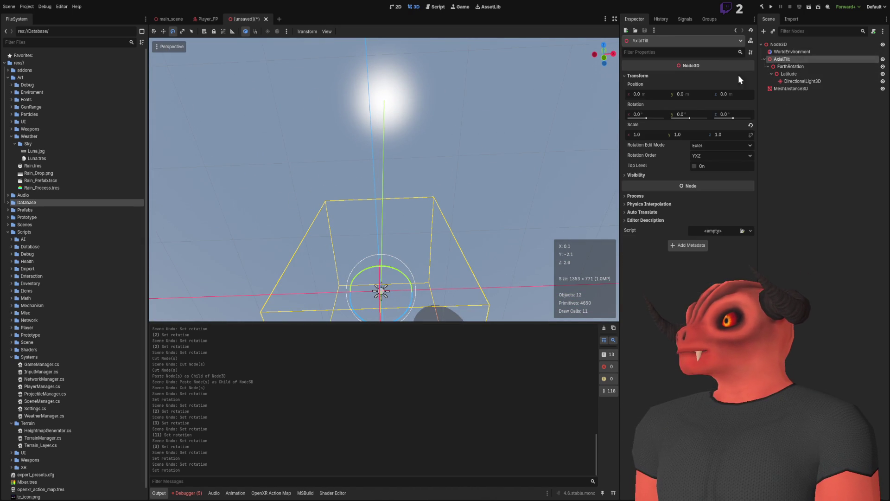
Step: Move EarthRotation directly under the root and delete the AxialTilt node
{"action": "left_click_drag", "start_coordinate": [787, 66], "coordinate": [791, 57]}
{"action": "left_click", "coordinate": [786, 82]}
{"action": "key", "text": "Delete"}
{"action": "left_click", "coordinate": [789, 60]}
{"action": "left_click_drag", "start_coordinate": [733, 119], "coordinate": [719, 124]}
{"action": "key", "text": "ctrl+x"}
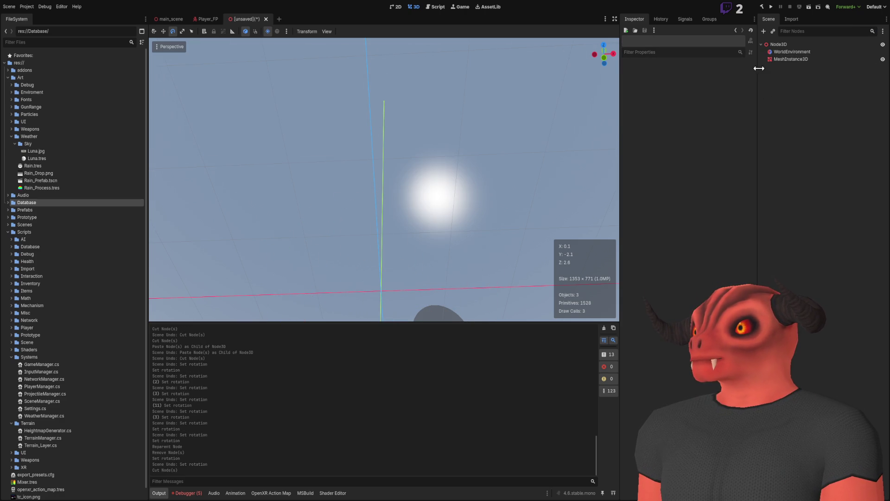
{"action": "key", "text": "ctrl+z"}
{"action": "left_click", "coordinate": [783, 59]}
{"action": "mouse_move", "coordinate": [381, 185]}
{"action": "left_mouse_down"}
{"action": "mouse_move", "coordinate": [394, 195]}
{"action": "mouse_move", "coordinate": [385, 176]}
{"action": "mouse_move", "coordinate": [376, 195]}
{"action": "mouse_move", "coordinate": [366, 190]}
{"action": "left_mouse_up"}
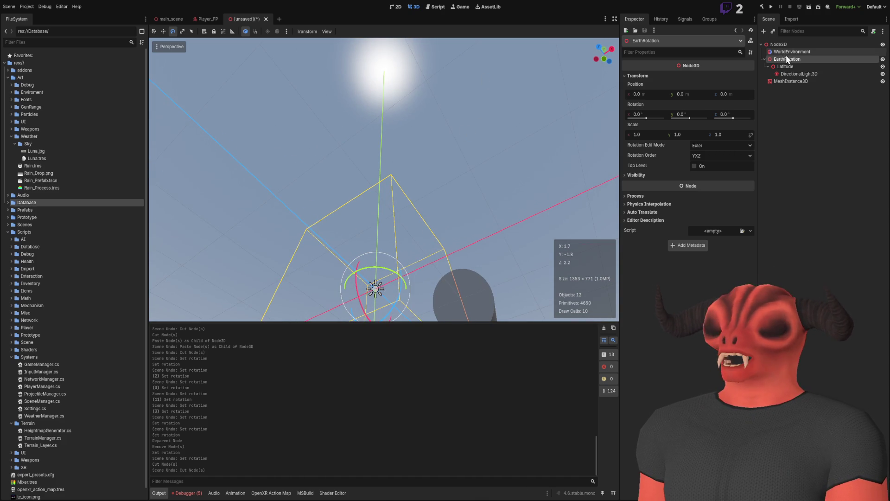
Step: Set the Latitude node's X rotation to 34°
{"action": "left_click", "coordinate": [803, 66]}
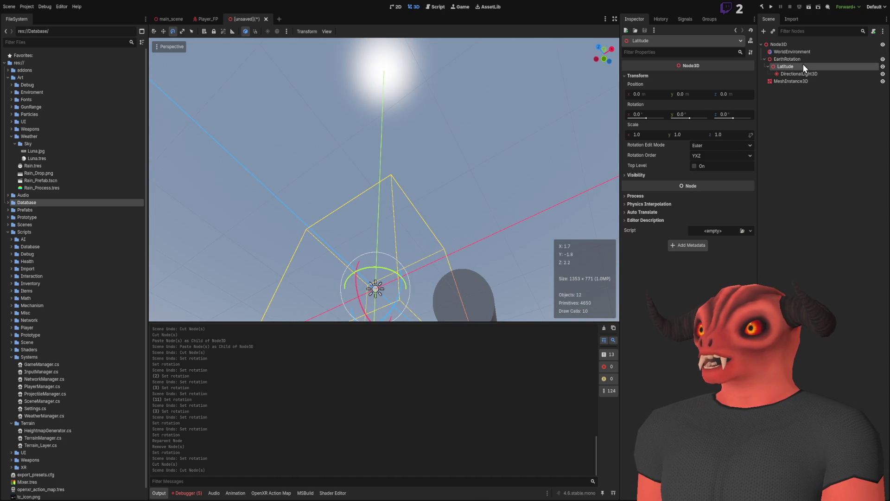
{"action": "left_click", "coordinate": [654, 114]}
{"action": "type", "text": "34"}
{"action": "key", "text": "Return"}
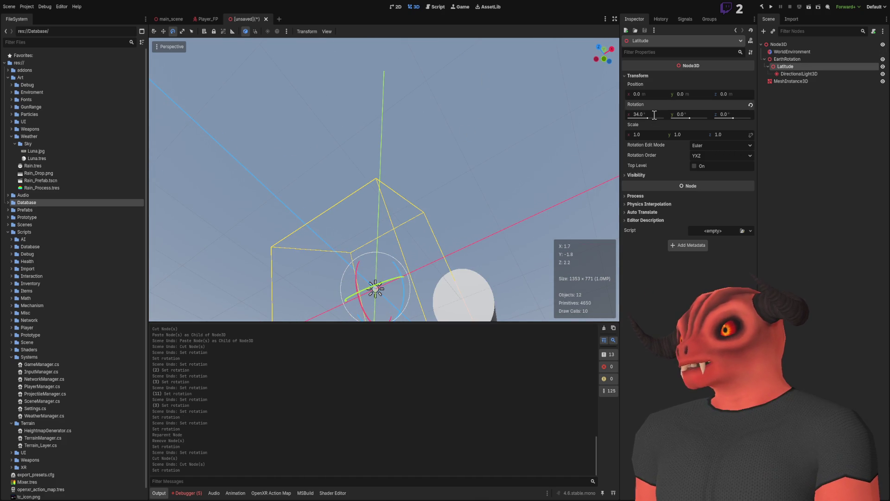
Step: Give EarthRotation an X rotation of 34.4°
{"action": "key", "text": "KP_1"}
{"action": "key", "text": "KP_2"}
{"action": "key", "text": "KP_2"}
{"action": "key", "text": "KP_4"}
{"action": "key", "text": "KP_4"}
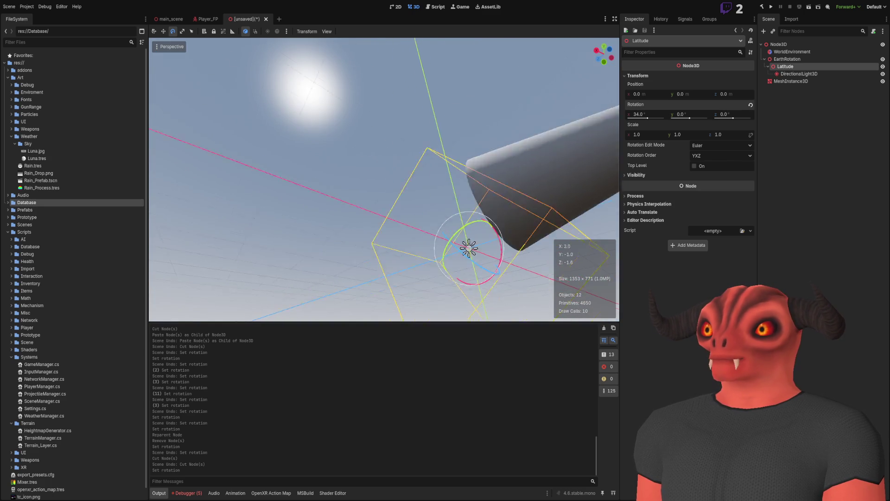
{"action": "scroll", "coordinate": [384, 179], "scroll_direction": "up", "scroll_amount": 3}
{"action": "left_click", "coordinate": [788, 60]}
{"action": "left_click", "coordinate": [649, 115]}
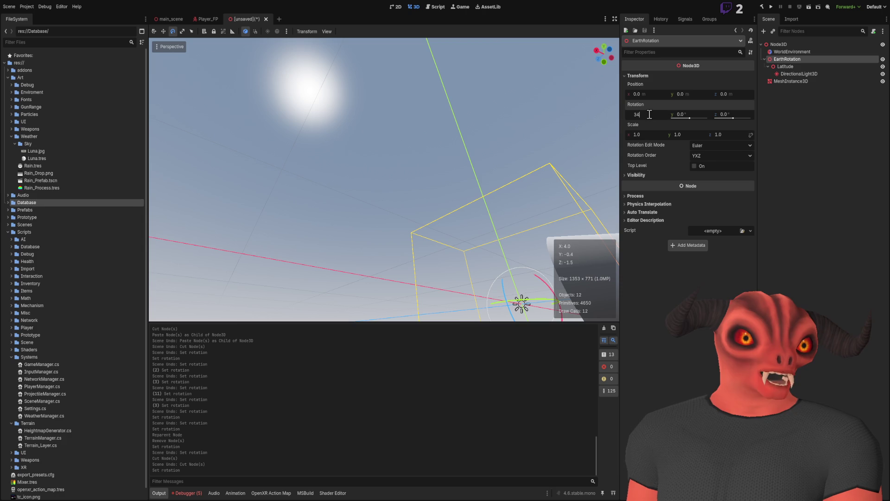
{"action": "type", "text": ".4"}
{"action": "key", "text": "Return"}
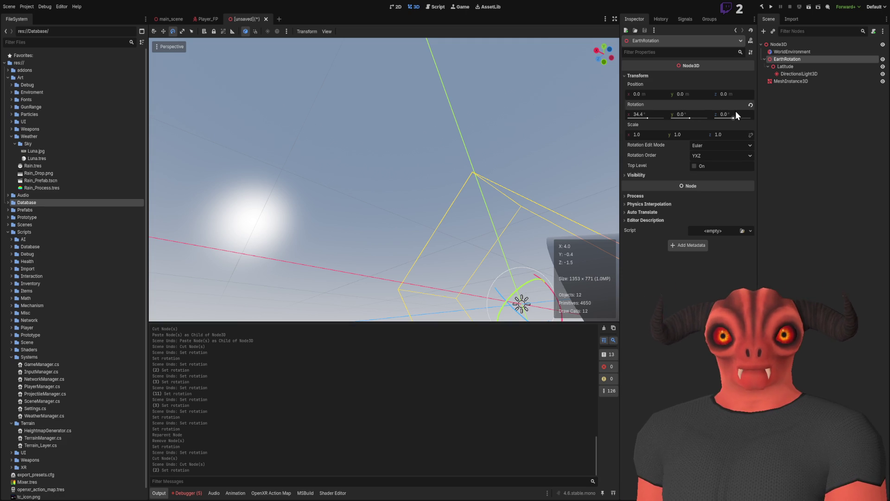
{"action": "left_click_drag", "start_coordinate": [385, 181], "coordinate": [455, 181]}
Step: Try Latitude at -34° on X, then undo back to 34°
{"action": "left_click", "coordinate": [806, 65]}
{"action": "left_click", "coordinate": [806, 58]}
{"action": "left_click", "coordinate": [803, 68]}
{"action": "mouse_move", "coordinate": [384, 181]}
{"action": "left_mouse_down"}
{"action": "mouse_move", "coordinate": [426, 185]}
{"action": "mouse_move", "coordinate": [545, 233]}
{"action": "left_mouse_up"}
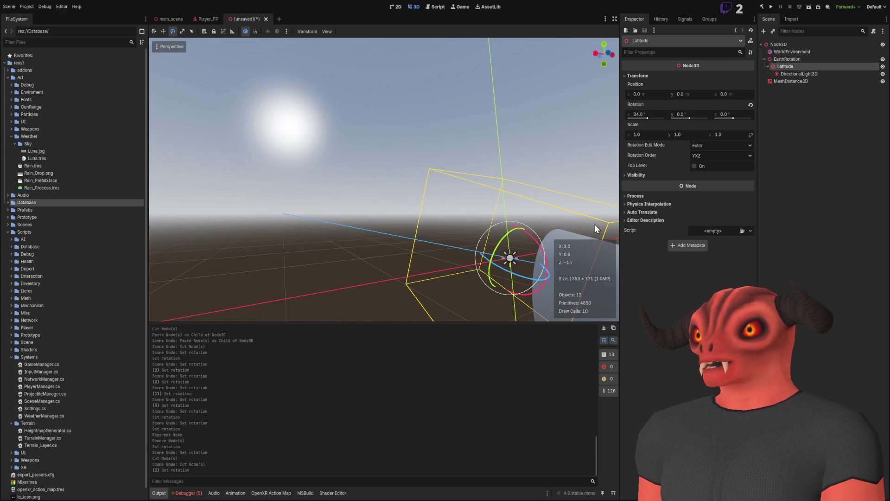
{"action": "left_click", "coordinate": [640, 114]}
{"action": "type", "text": "-34"}
{"action": "key", "text": "Return"}
{"action": "left_click_drag", "start_coordinate": [384, 180], "coordinate": [384, 139]}
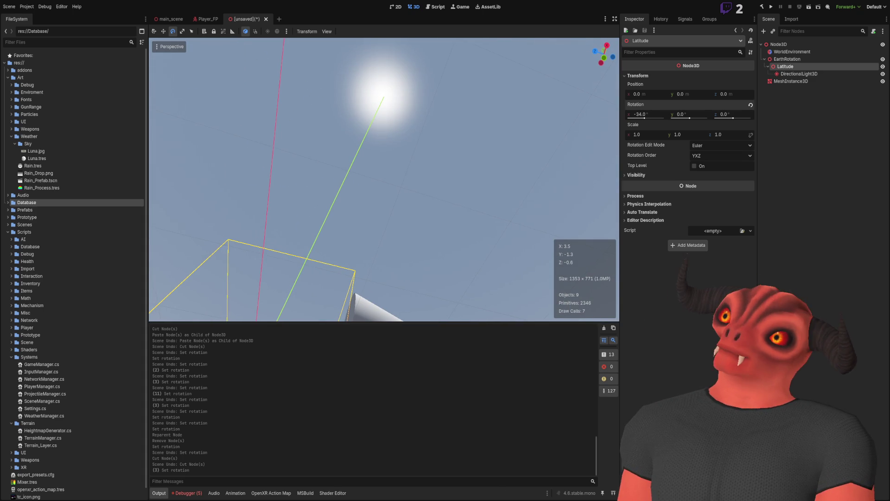
{"action": "key", "text": "ctrl+z"}
{"action": "left_click_drag", "start_coordinate": [436, 177], "coordinate": [408, 195]}
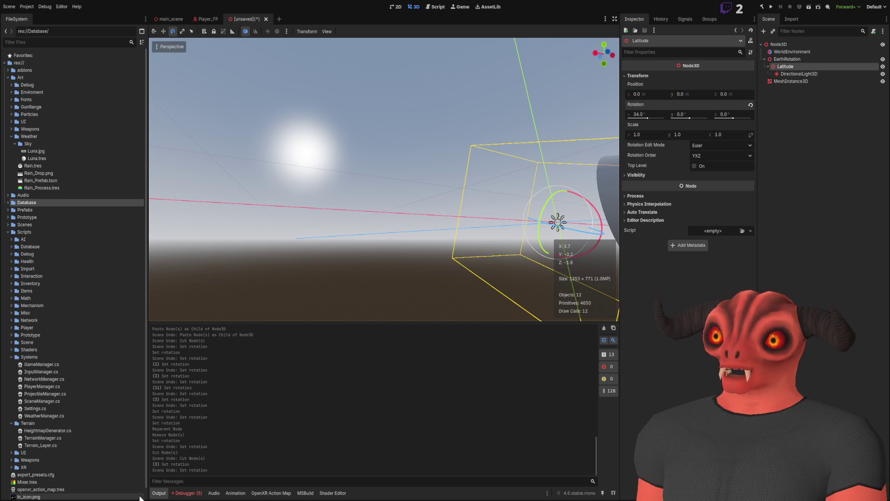
Step: Scroll through the solstice and equinox sun-path diagram in Photoshop
{"action": "key", "text": "alt+Tab"}
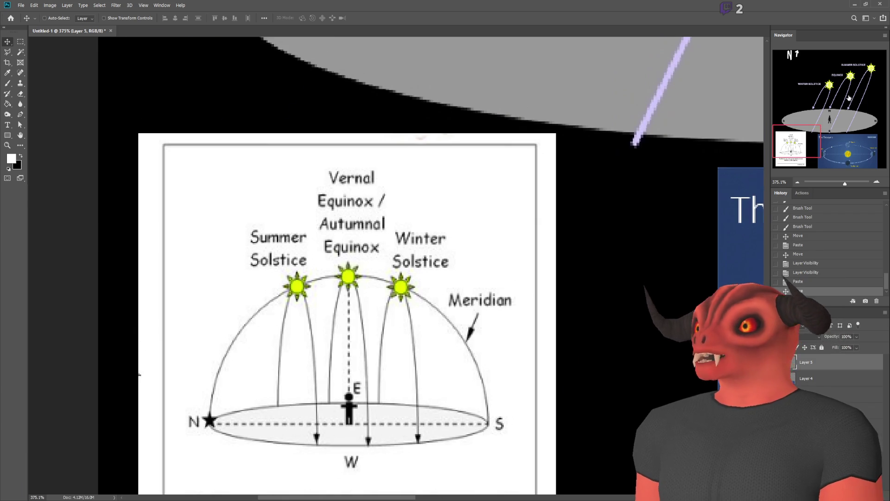
{"action": "scroll", "coordinate": [473, 163], "scroll_direction": "up", "scroll_amount": 5}
{"action": "scroll", "coordinate": [472, 163], "scroll_direction": "down", "scroll_amount": 5}
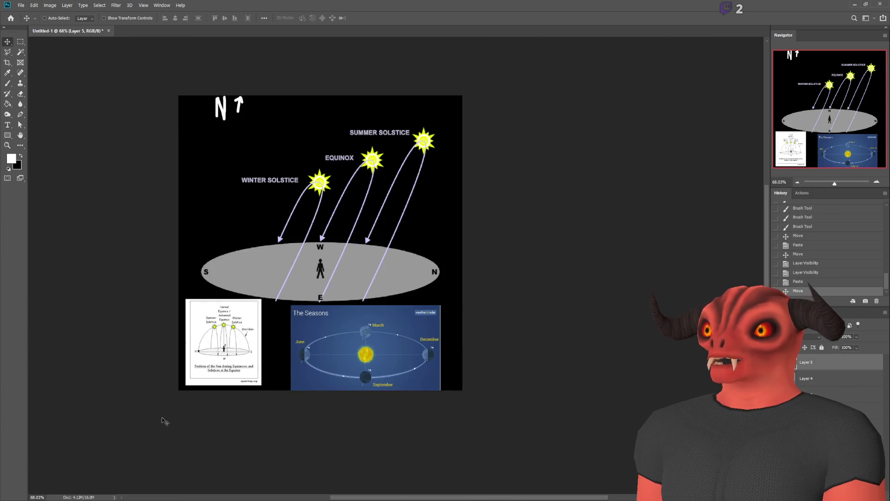
{"action": "scroll", "coordinate": [260, 413], "scroll_direction": "up", "scroll_amount": 5}
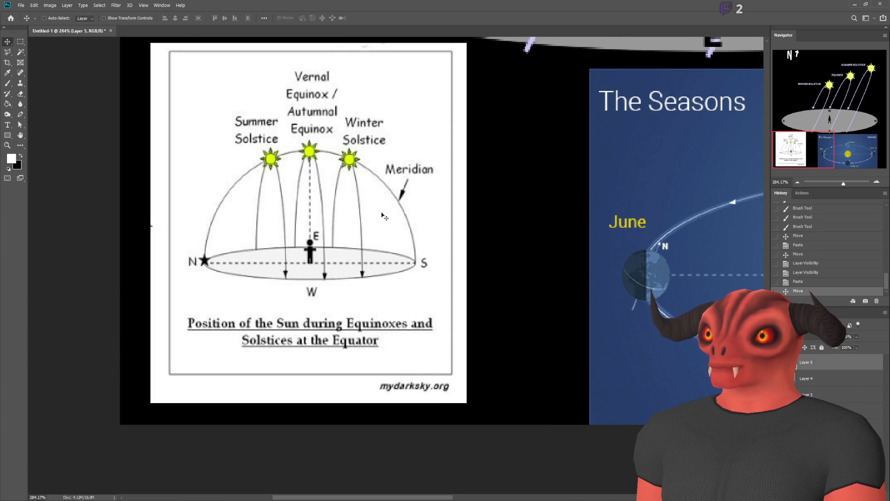
{"action": "scroll", "coordinate": [385, 214], "scroll_direction": "down", "scroll_amount": 4}
{"action": "scroll", "coordinate": [654, 44], "scroll_direction": "up", "scroll_amount": 2}
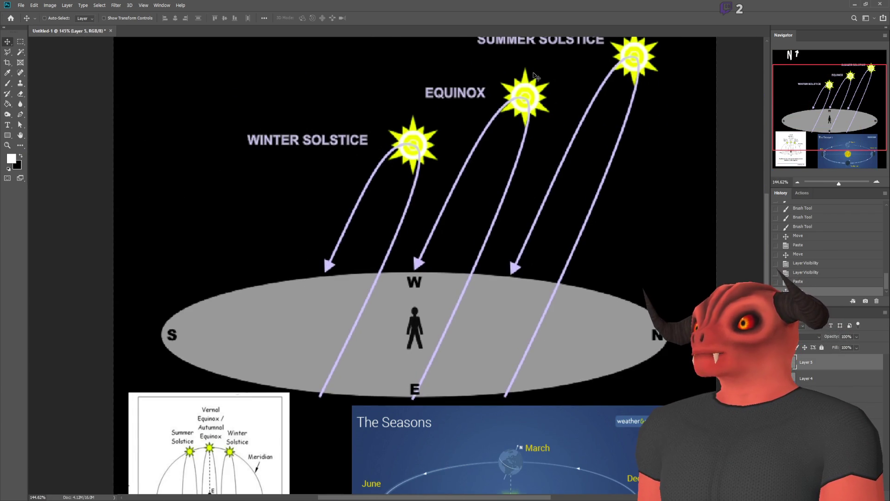
{"action": "scroll", "coordinate": [400, 245], "scroll_direction": "up", "scroll_amount": 2}
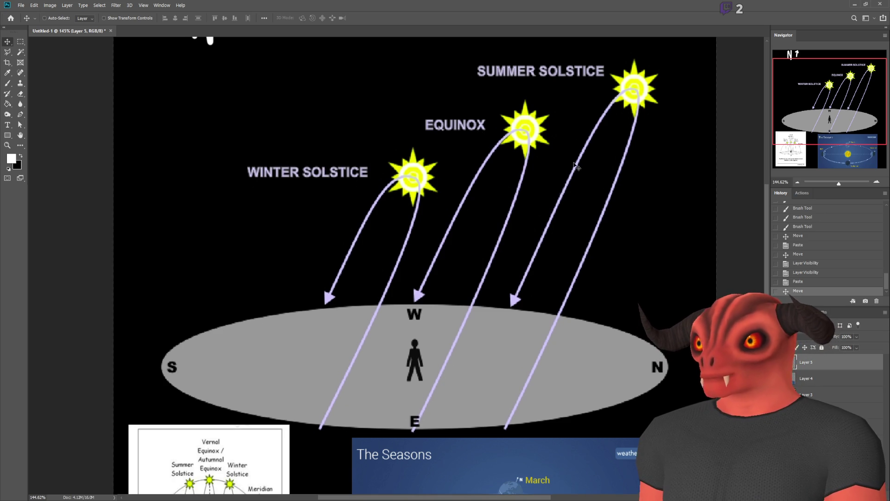
Step: Paste an image into the diagram, reposition it, and return to Godot
{"action": "key", "text": "ctrl+v"}
{"action": "left_click_drag", "start_coordinate": [583, 159], "coordinate": [592, 128]}
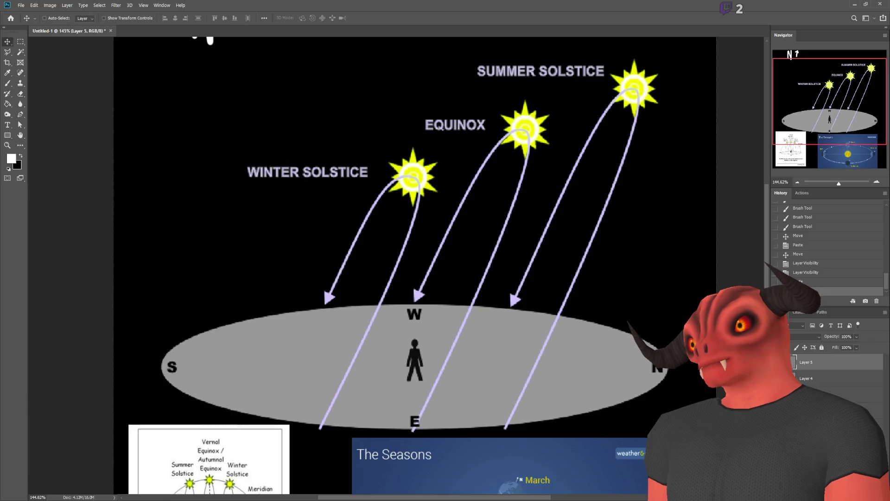
{"action": "key", "text": "alt+Tab"}
{"action": "mouse_move", "coordinate": [503, 128]}
{"action": "left_mouse_down"}
{"action": "mouse_move", "coordinate": [386, 265]}
{"action": "mouse_move", "coordinate": [264, 264]}
{"action": "mouse_move", "coordinate": [386, 219]}
{"action": "mouse_move", "coordinate": [370, 235]}
{"action": "mouse_move", "coordinate": [497, 235]}
{"action": "mouse_move", "coordinate": [556, 209]}
{"action": "left_mouse_up"}
Step: Set the Latitude node's X rotation to 0°
{"action": "left_click", "coordinate": [651, 114]}
{"action": "type", "text": "0"}
{"action": "key", "text": "Return"}
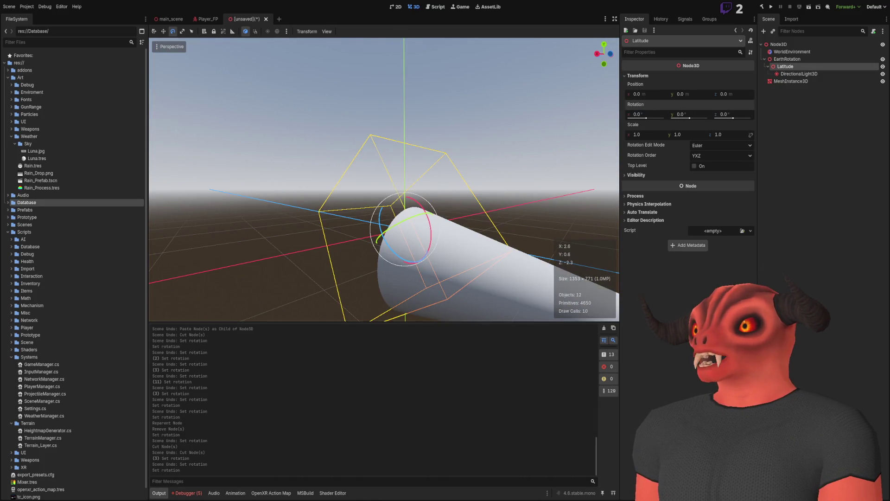
Step: Lower EarthRotation's X rotation to -3.0°
{"action": "left_click", "coordinate": [795, 61]}
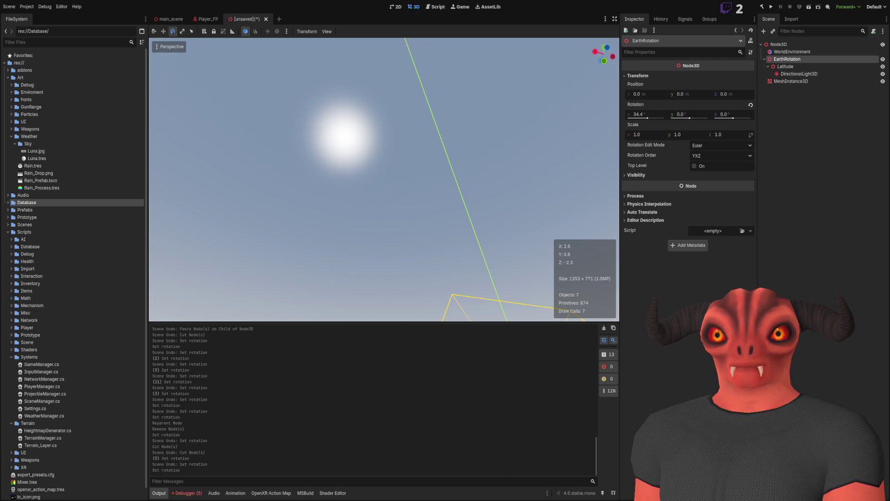
{"action": "mouse_move", "coordinate": [418, 185]}
{"action": "left_mouse_down"}
{"action": "mouse_move", "coordinate": [466, 189]}
{"action": "mouse_move", "coordinate": [388, 154]}
{"action": "mouse_move", "coordinate": [380, 182]}
{"action": "left_mouse_up"}
{"action": "scroll", "coordinate": [389, 185], "scroll_direction": "up", "scroll_amount": 3}
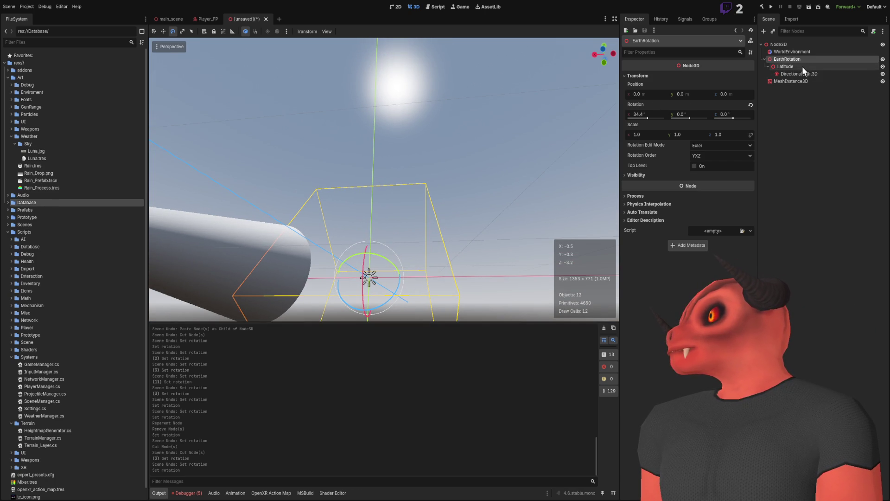
{"action": "mouse_move", "coordinate": [648, 118]}
{"action": "left_mouse_down"}
{"action": "mouse_move", "coordinate": [473, 123]}
{"action": "mouse_move", "coordinate": [443, 271]}
{"action": "left_mouse_up"}
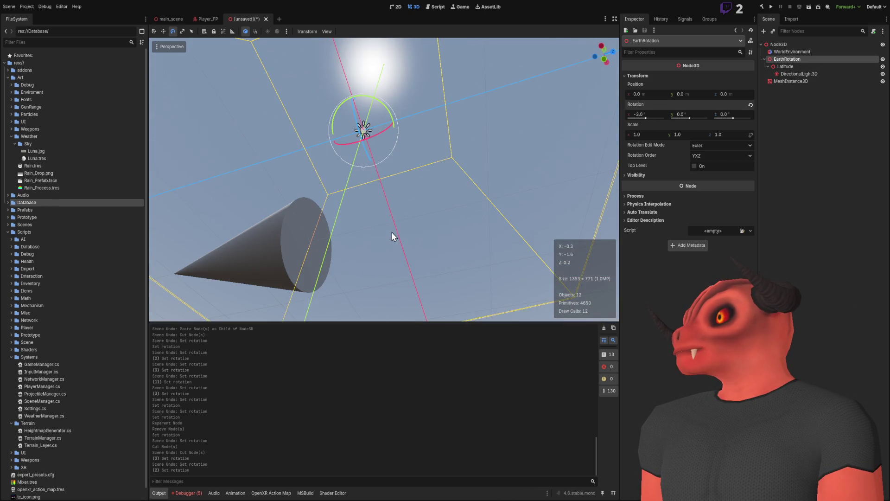
{"action": "mouse_move", "coordinate": [392, 233]}
{"action": "left_mouse_down"}
{"action": "mouse_move", "coordinate": [314, 311]}
{"action": "mouse_move", "coordinate": [372, 274]}
{"action": "mouse_move", "coordinate": [386, 277]}
{"action": "mouse_move", "coordinate": [387, 259]}
{"action": "mouse_move", "coordinate": [385, 269]}
{"action": "left_mouse_up"}
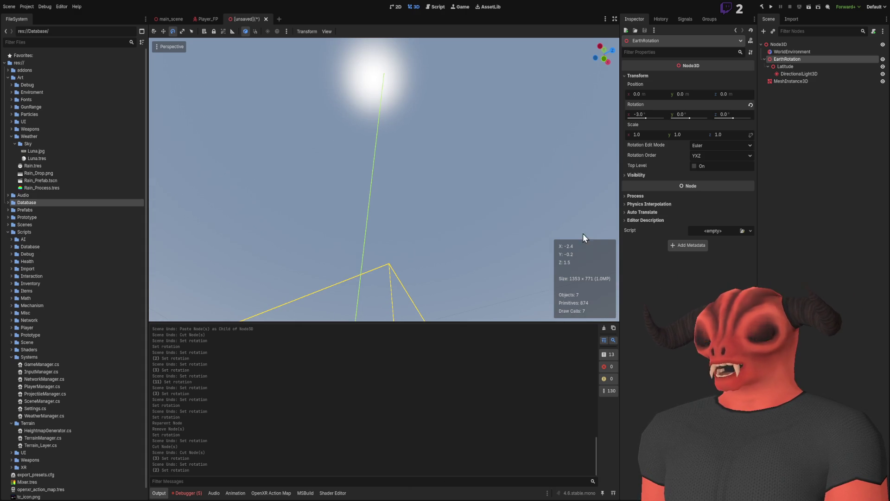
Step: Enter 23.4° as EarthRotation's X rotation
{"action": "left_click", "coordinate": [652, 116]}
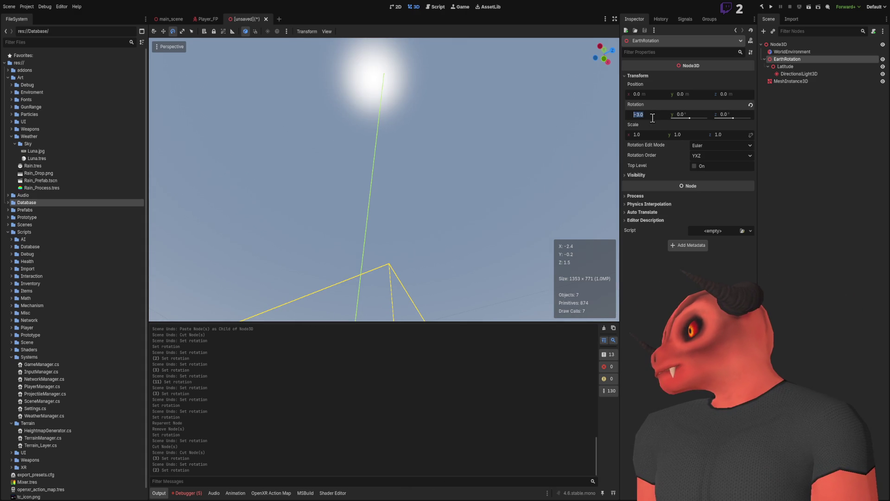
{"action": "type", "text": "23"}
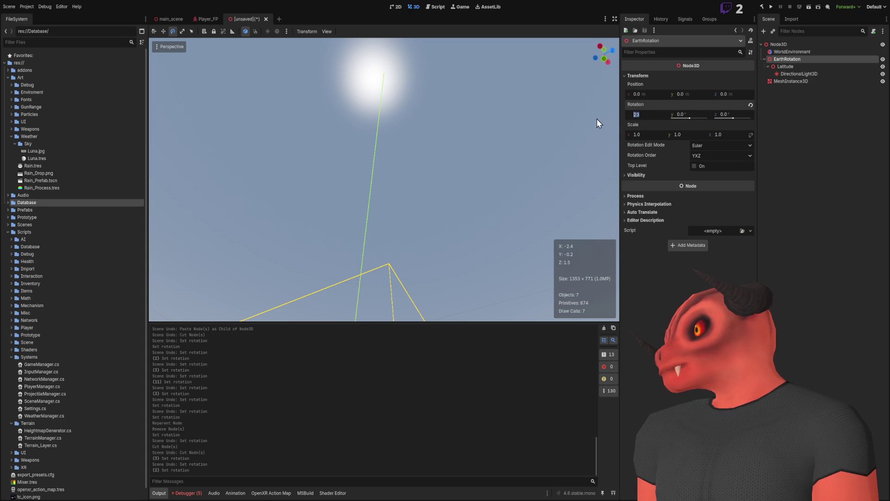
{"action": "double_click", "coordinate": [643, 115]}
{"action": "type", "text": "23.4"}
{"action": "key", "text": "Return"}
{"action": "key", "text": "f"}
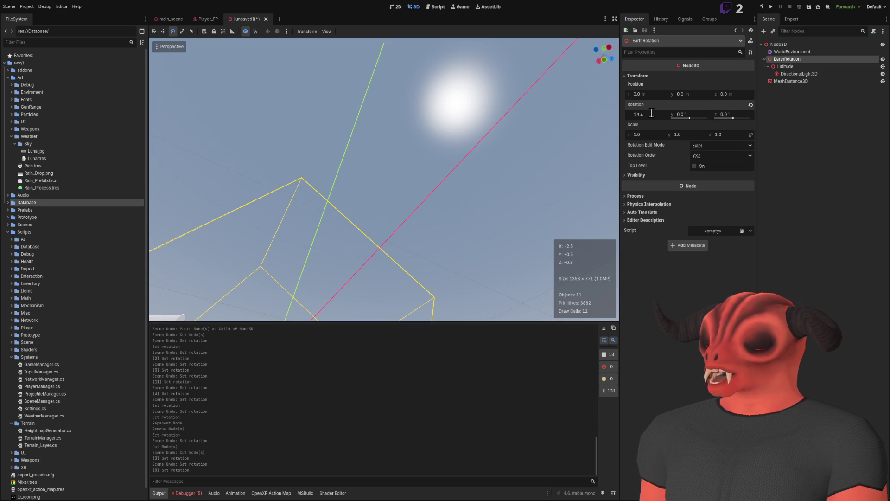
Step: Subtract 33 to make EarthRotation's X rotation -9.6°, comparing with undo and redo
{"action": "type", "text": "-33"}
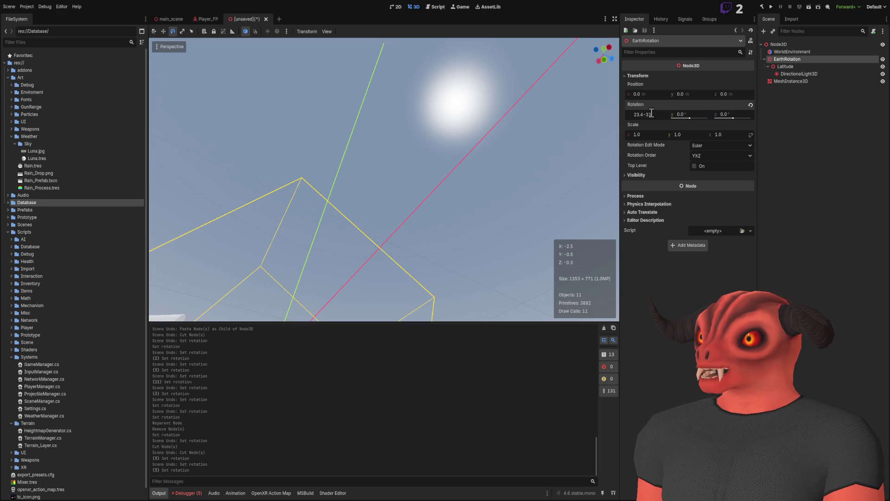
{"action": "key", "text": "Return"}
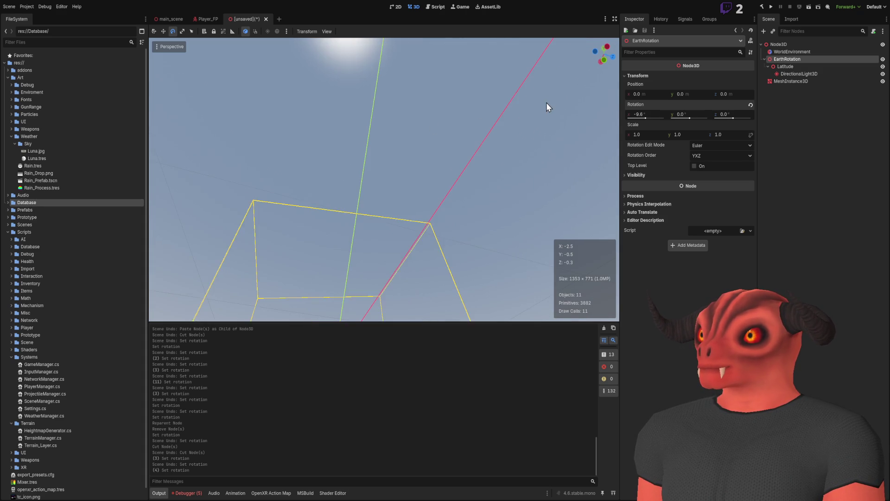
{"action": "key", "text": "ctrl+z"}
{"action": "key", "text": "ctrl+shift+z"}
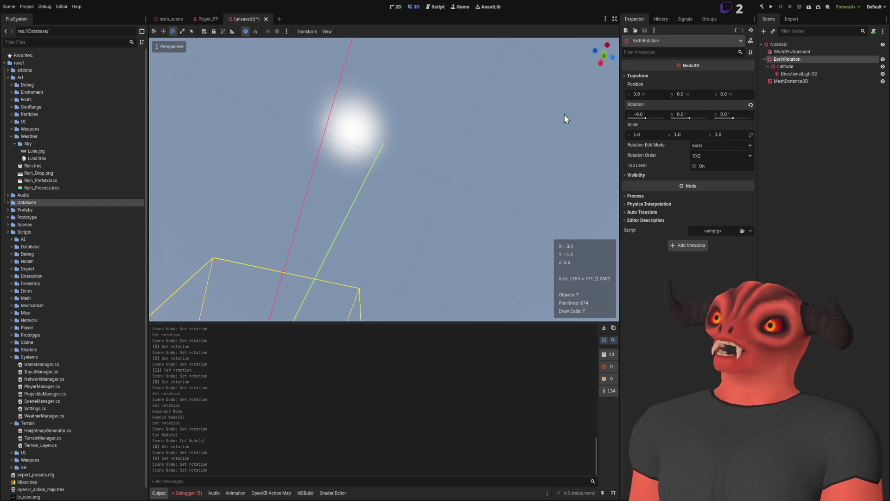
{"action": "mouse_move", "coordinate": [564, 114]}
{"action": "left_mouse_down"}
{"action": "mouse_move", "coordinate": [473, 158]}
{"action": "mouse_move", "coordinate": [459, 139]}
{"action": "mouse_move", "coordinate": [424, 176]}
{"action": "left_mouse_up"}
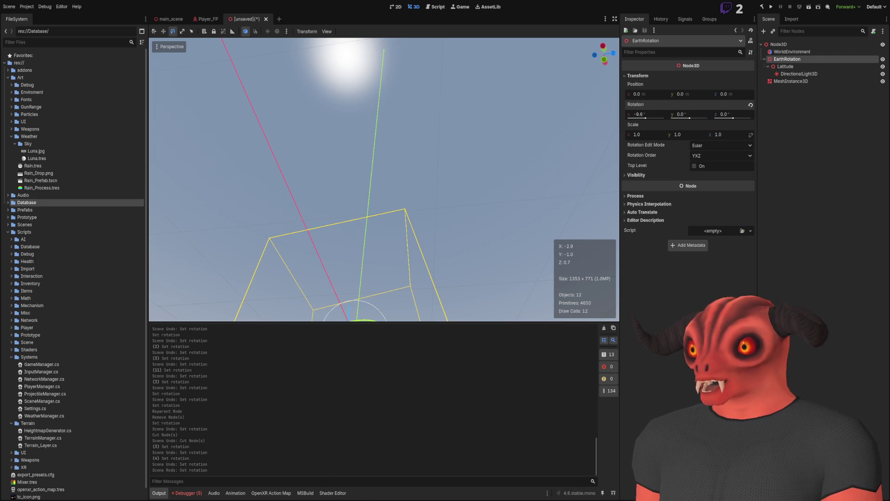
{"action": "key", "text": "alt+Tab"}
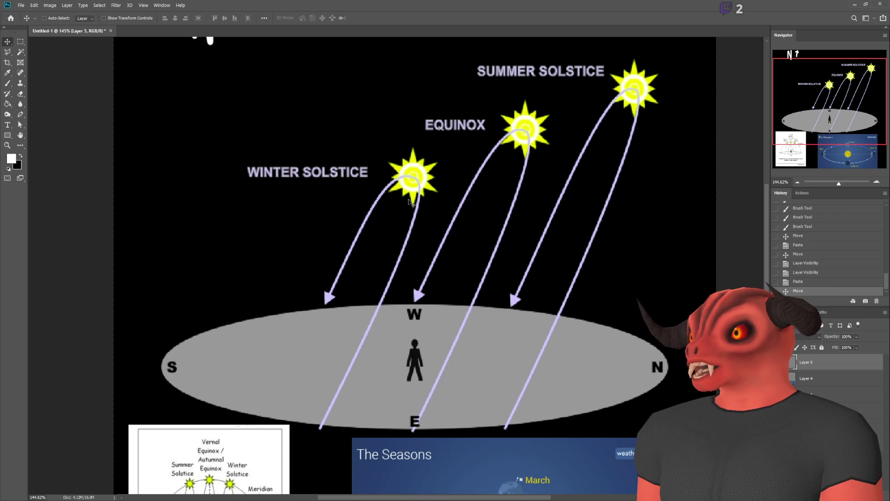
Step: Review the winter solstice and equinox sun paths in the diagram, then orbit the Godot view around the sun
{"action": "scroll", "coordinate": [322, 320], "scroll_direction": "down", "scroll_amount": 5}
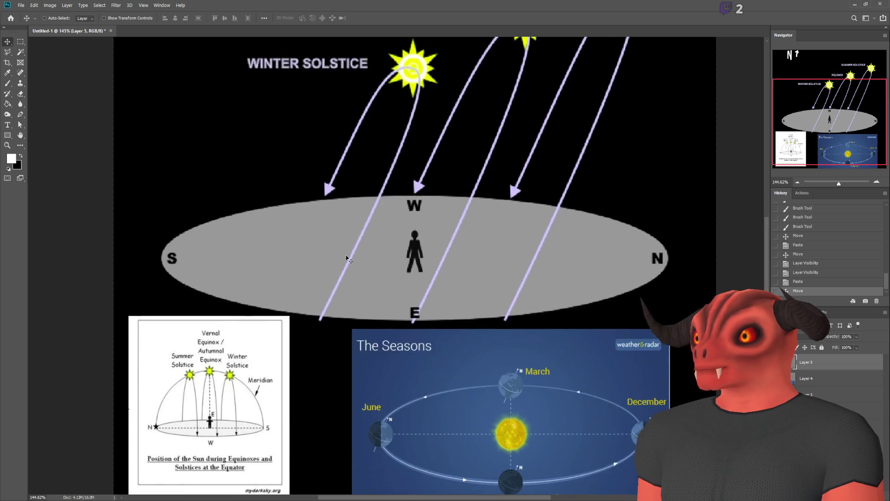
{"action": "scroll", "coordinate": [342, 266], "scroll_direction": "up", "scroll_amount": 4}
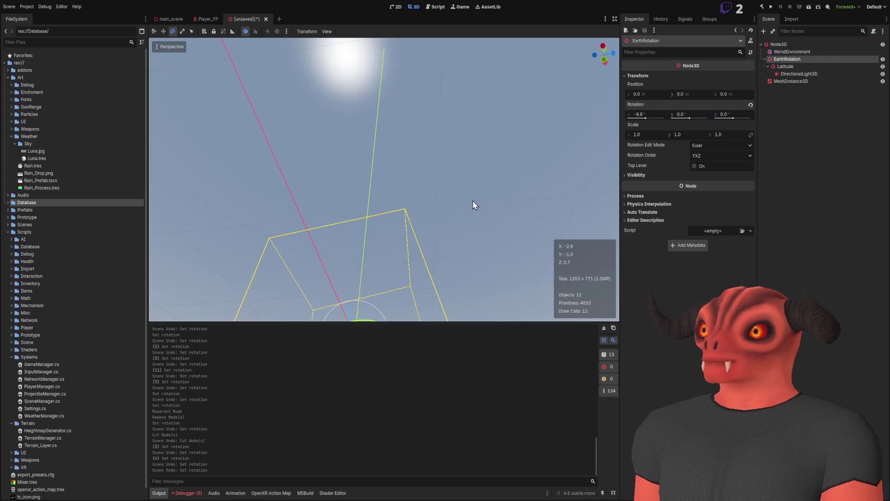
{"action": "left_click_drag", "start_coordinate": [472, 200], "coordinate": [452, 197]}
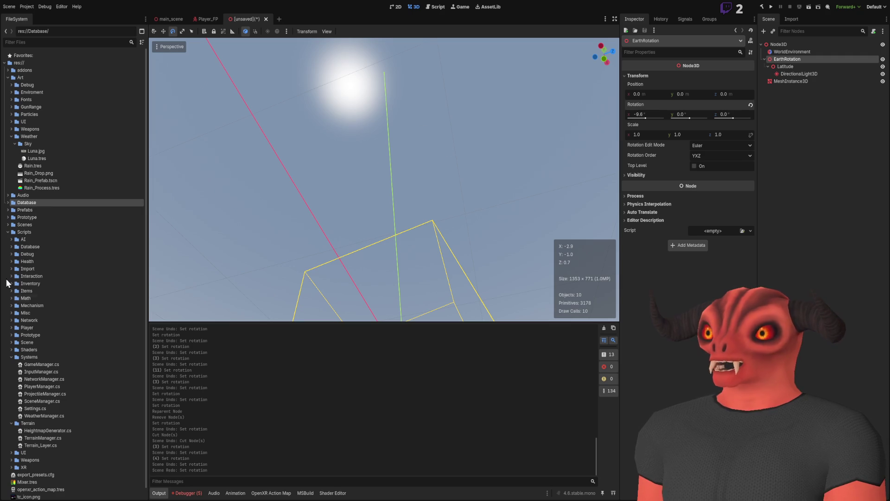
Step: Focus on EarthRotation, set its X rotation to 0°, and compare the sun position with the diagram
{"action": "key", "text": "f"}
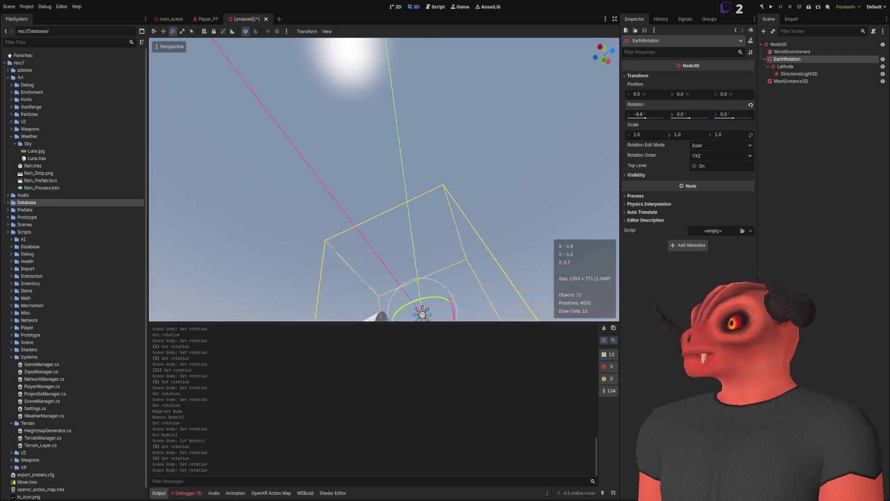
{"action": "left_click_drag", "start_coordinate": [451, 222], "coordinate": [448, 249]}
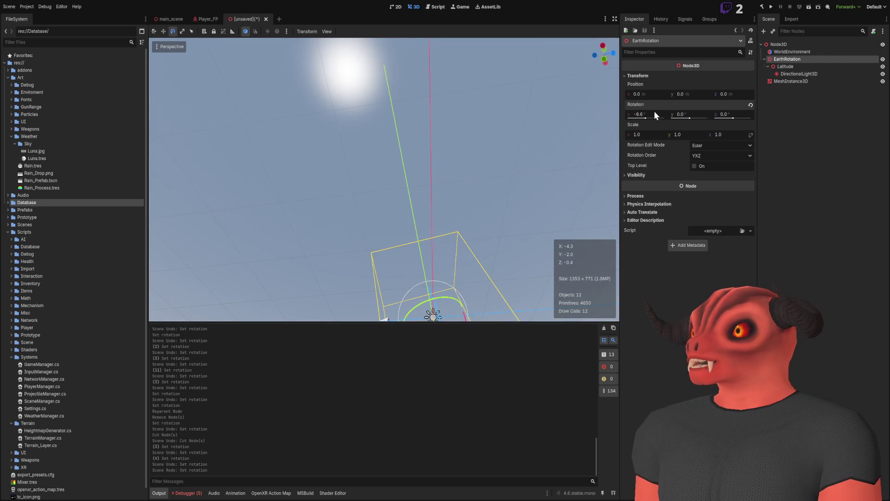
{"action": "type", "text": "0"}
{"action": "key", "text": "Return"}
{"action": "left_click_drag", "start_coordinate": [427, 110], "coordinate": [409, 130]}
{"action": "key", "text": "alt+Tab"}
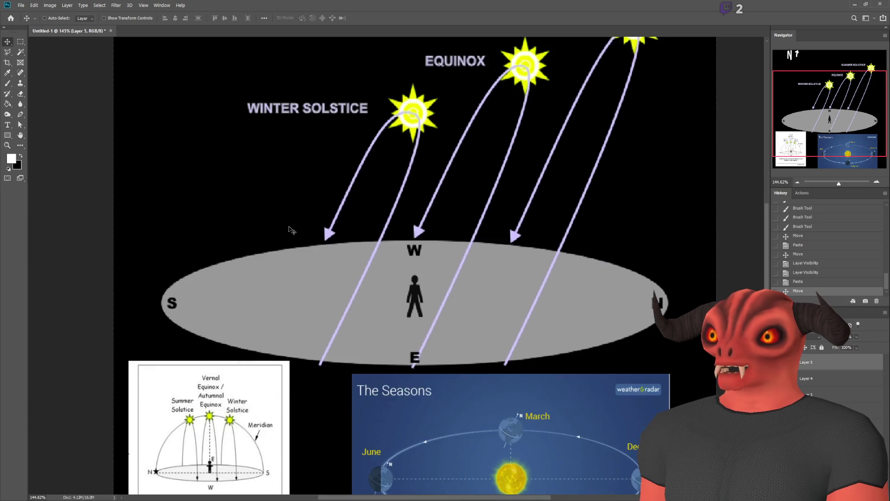
{"action": "key", "text": "alt+Tab"}
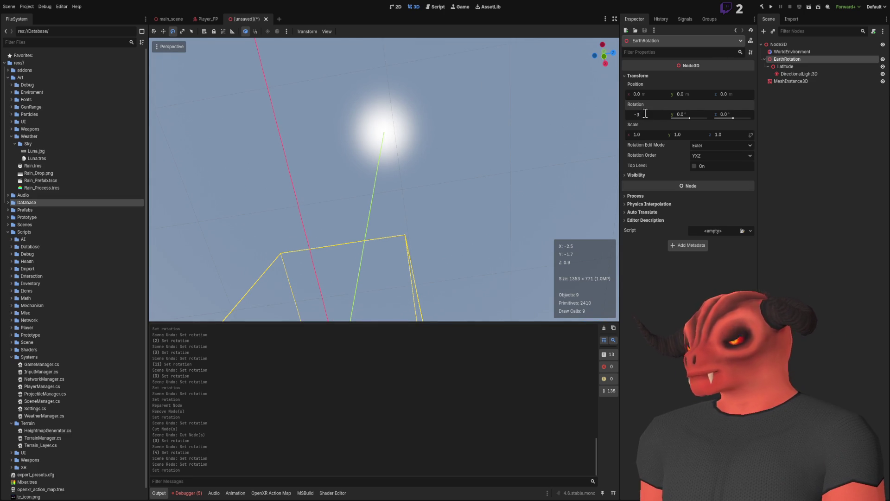
Step: Try -23.4° X rotation on EarthRotation and compare it with the winter solstice diagram
{"action": "type", "text": "23.4"}
{"action": "key", "text": "Return"}
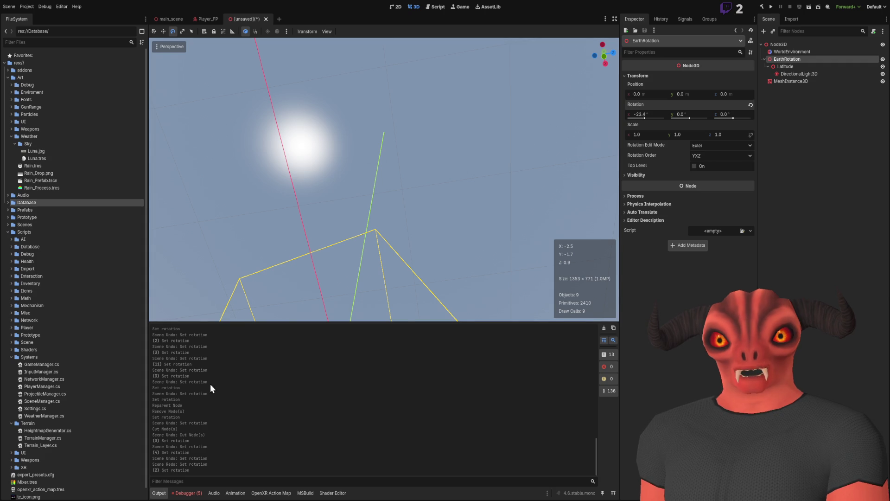
{"action": "key", "text": "alt+Tab"}
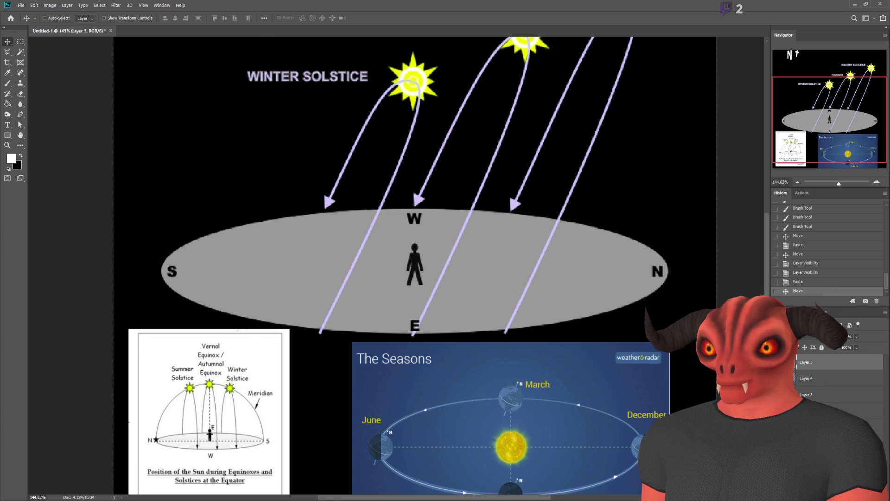
{"action": "key", "text": "alt+Tab"}
Step: Flip EarthRotation's X rotation to 23.4° and orbit the view to check the sun
{"action": "scroll", "coordinate": [413, 133], "scroll_direction": "up", "scroll_amount": 3}
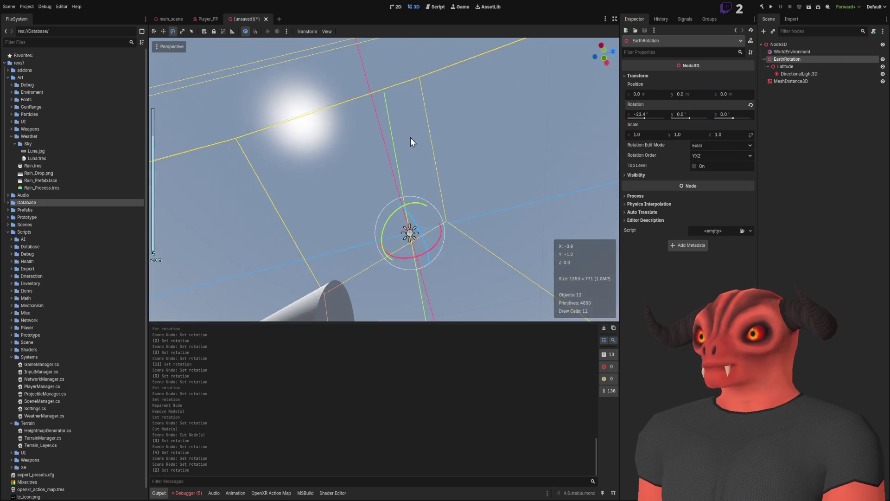
{"action": "left_click_drag", "start_coordinate": [413, 139], "coordinate": [658, 70]}
{"action": "left_click_drag", "start_coordinate": [642, 119], "coordinate": [664, 116]}
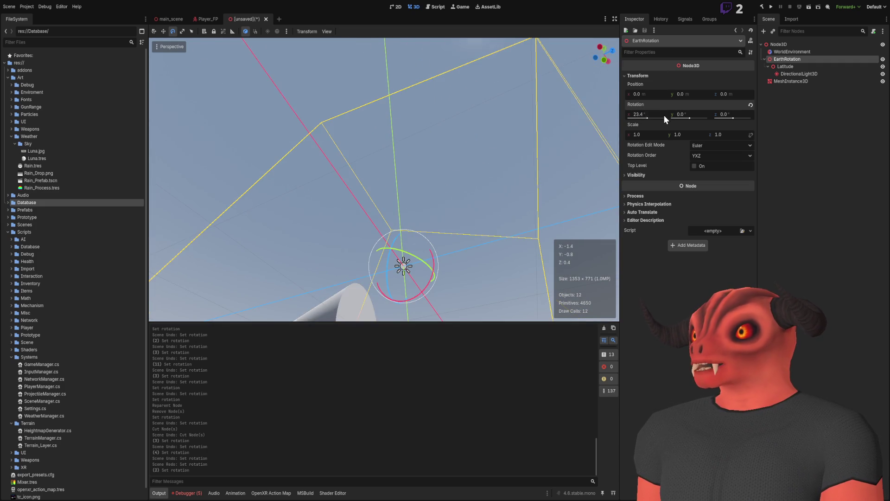
{"action": "left_click_drag", "start_coordinate": [417, 110], "coordinate": [417, 113]}
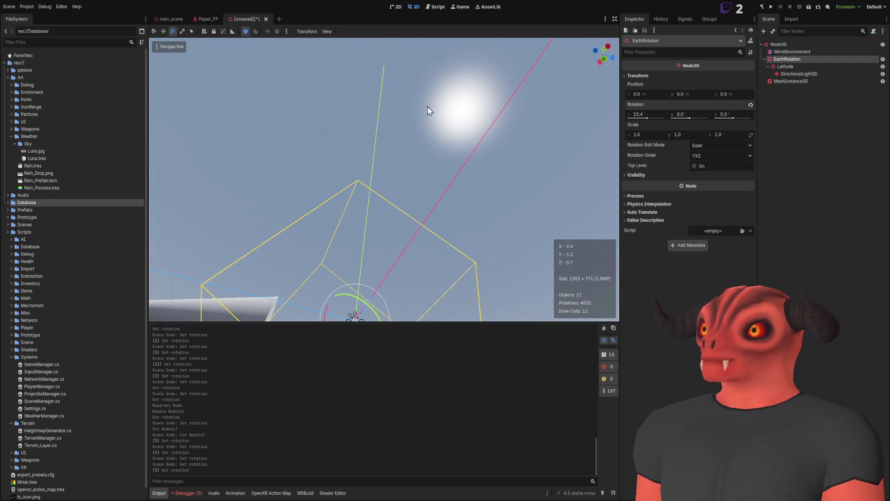
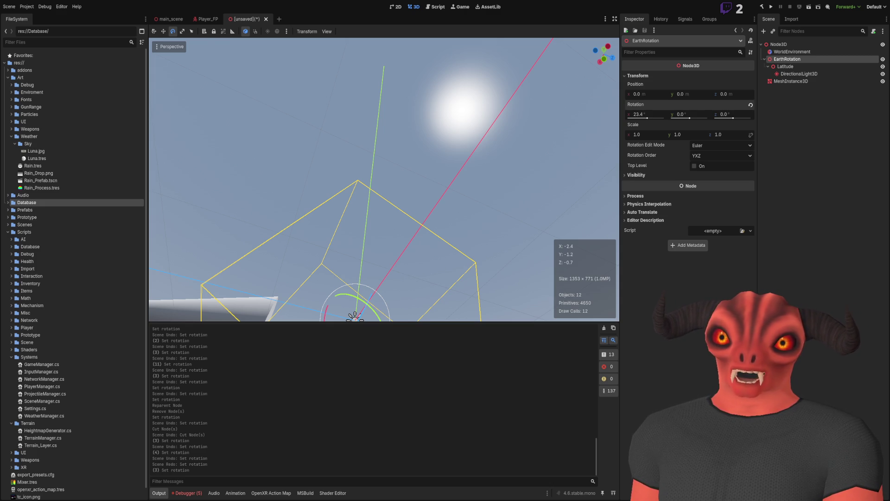
Step: Flip EarthRotation's X rotation to -23.4 degrees
{"action": "key", "text": "q"}
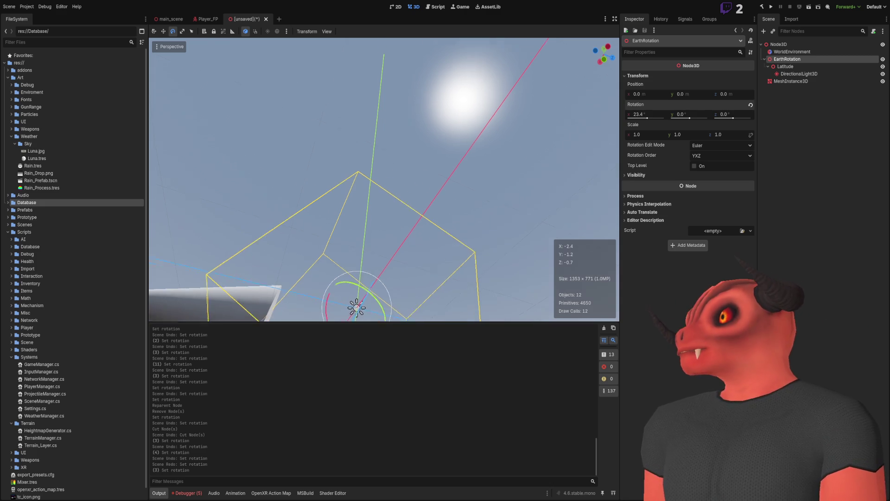
{"action": "left_click_drag", "start_coordinate": [510, 185], "coordinate": [440, 204]}
{"action": "mouse_move", "coordinate": [385, 181]}
{"action": "left_mouse_down"}
{"action": "mouse_move", "coordinate": [357, 139]}
{"action": "mouse_move", "coordinate": [348, 149]}
{"action": "left_mouse_up"}
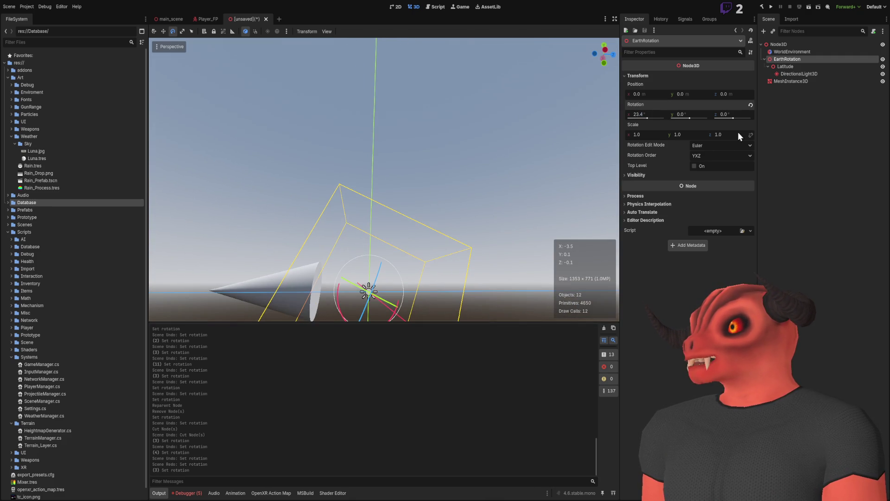
{"action": "left_click", "coordinate": [655, 116]}
{"action": "type", "text": "-23.4"}
{"action": "key", "text": "Return"}
Step: Orbit up toward the sky and compare the scene with the sun-path reference diagram
{"action": "mouse_move", "coordinate": [385, 185]}
{"action": "left_mouse_down"}
{"action": "mouse_move", "coordinate": [385, 167]}
{"action": "mouse_move", "coordinate": [385, 195]}
{"action": "mouse_move", "coordinate": [610, 188]}
{"action": "left_mouse_up"}
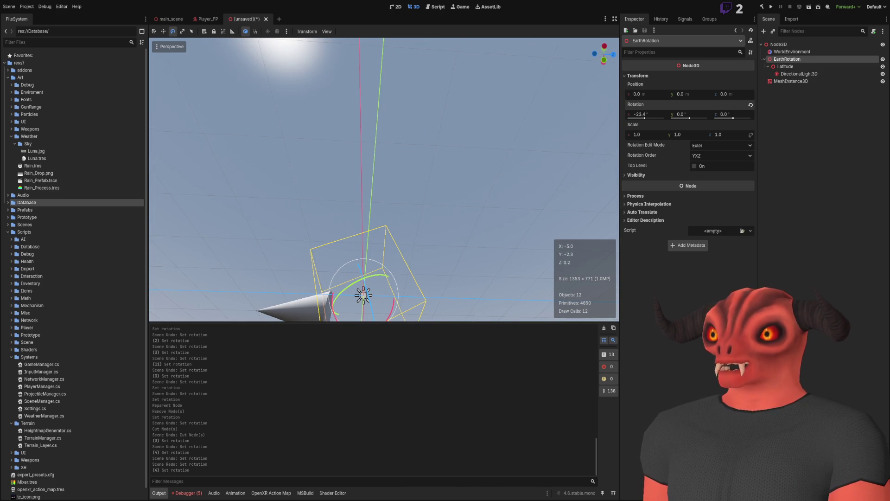
{"action": "key", "text": "alt+Tab"}
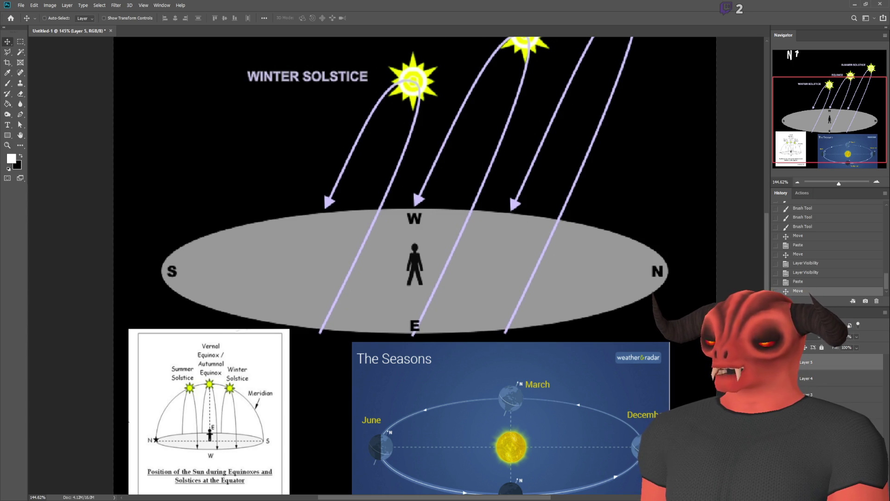
{"action": "key", "text": "alt+Tab"}
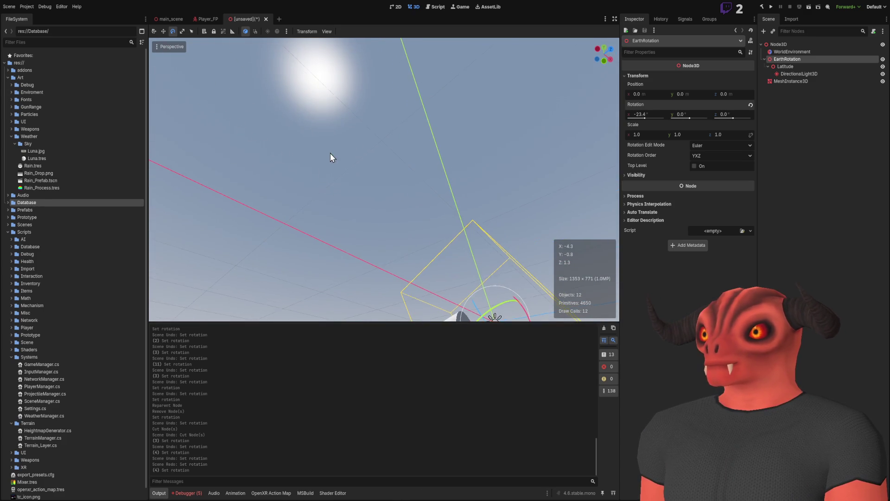
{"action": "key", "text": "alt+Tab"}
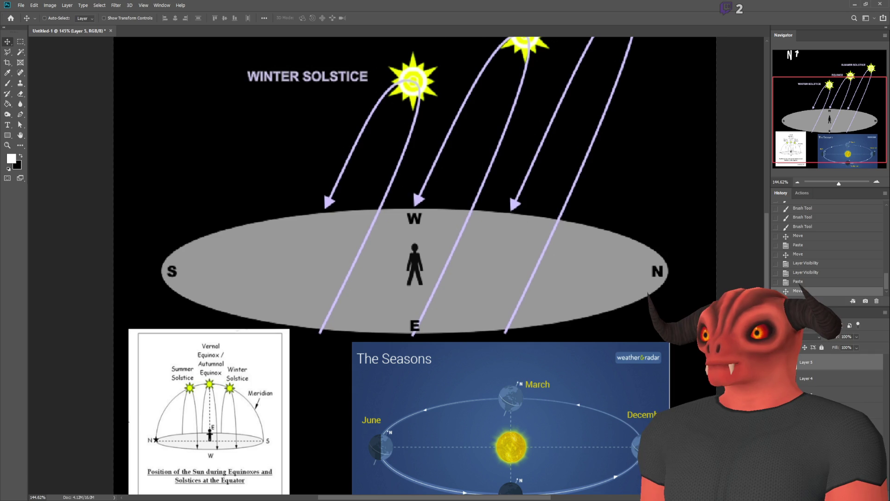
{"action": "key", "text": "alt+Tab"}
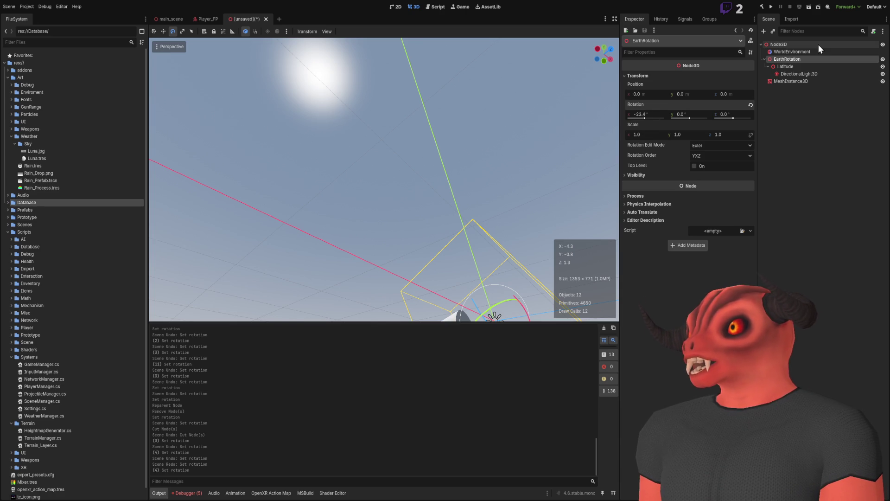
{"action": "left_click", "coordinate": [798, 66]}
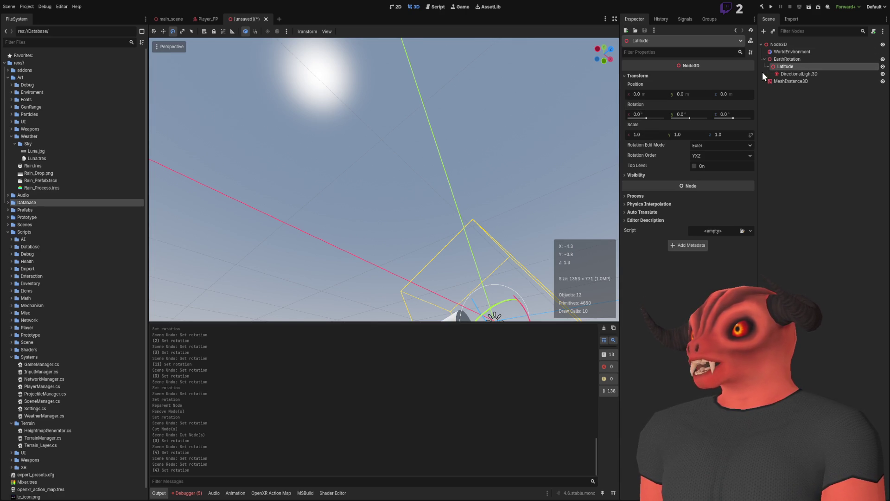
Step: Give the Latitude node an X rotation of -33 degrees, first entering 33 then negating it
{"action": "left_click_drag", "start_coordinate": [647, 117], "coordinate": [649, 120]}
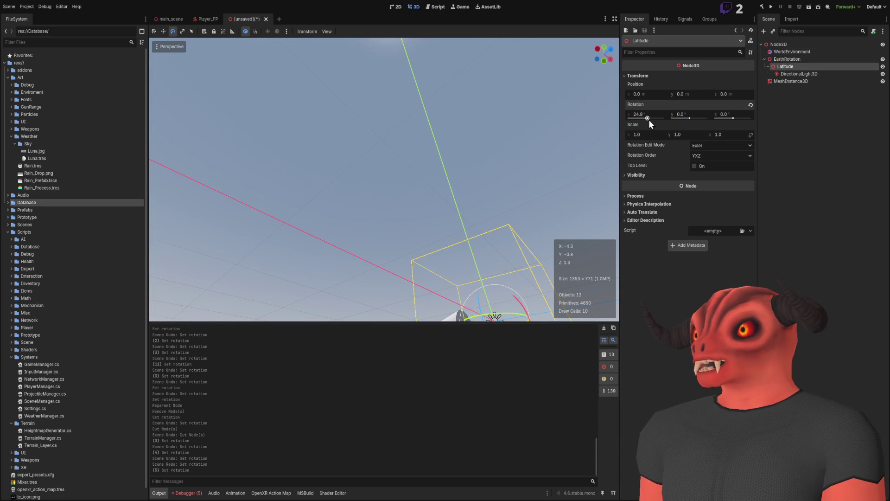
{"action": "left_click", "coordinate": [650, 115]}
{"action": "type", "text": "33"}
{"action": "key", "text": "Return"}
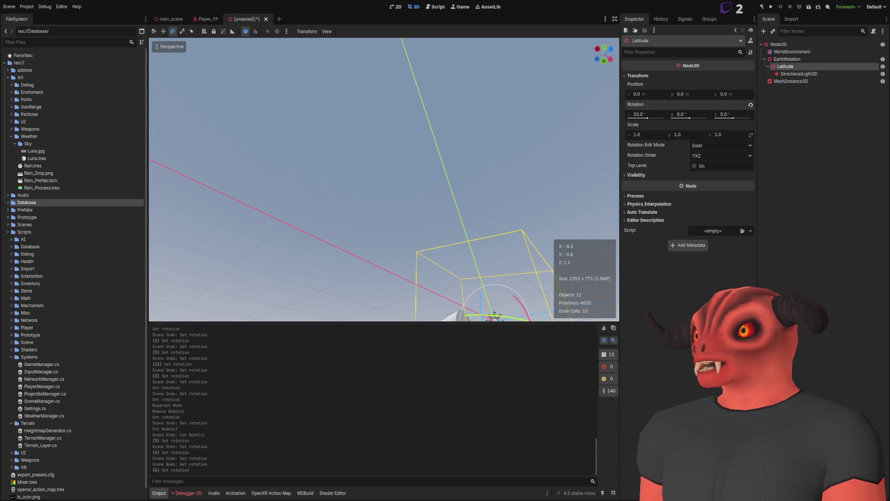
{"action": "key", "text": "f"}
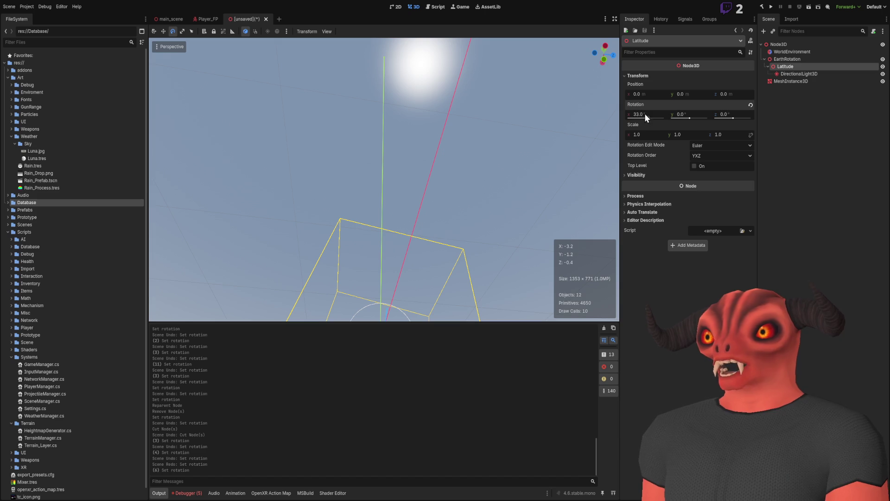
{"action": "type", "text": "-"}
{"action": "key", "text": "Return"}
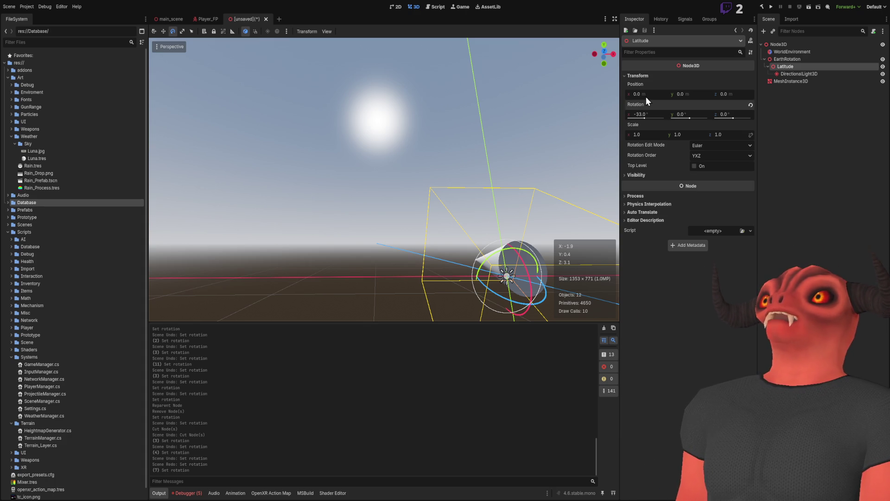
Step: Try EarthRotation's X rotation at 23.4, then set it back to -23.4
{"action": "left_click", "coordinate": [806, 61]}
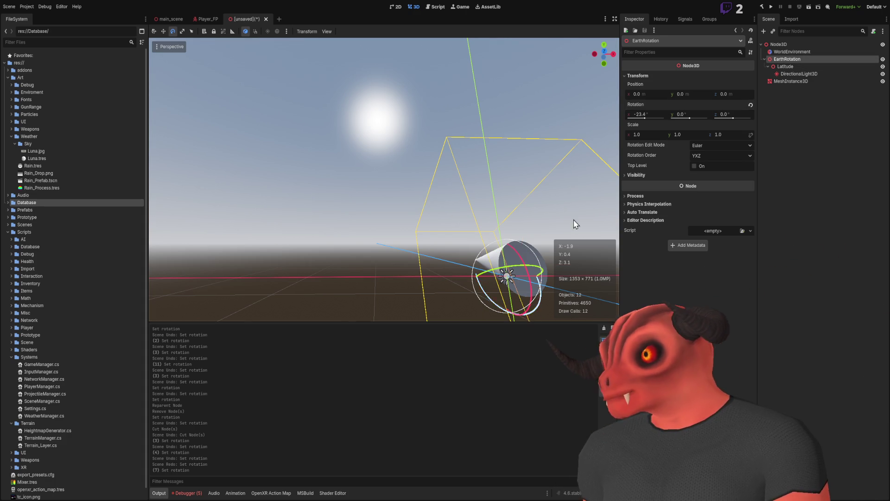
{"action": "left_click", "coordinate": [658, 115]}
{"action": "type", "text": "23.4"}
{"action": "key", "text": "Return"}
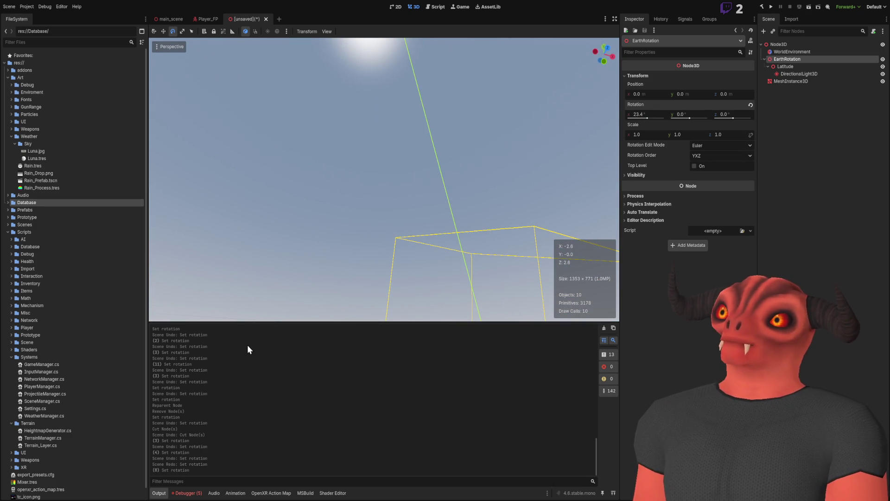
{"action": "key", "text": "alt+Tab"}
{"action": "key", "text": "alt+Tab"}
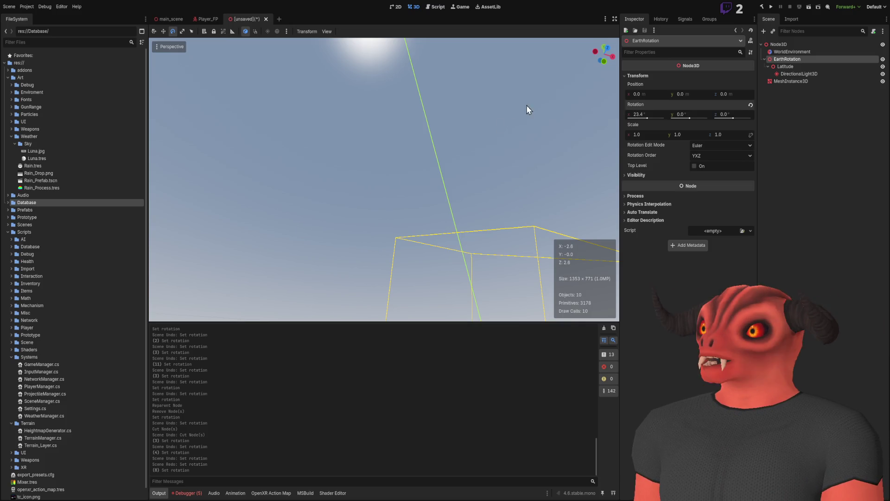
{"action": "left_click", "coordinate": [644, 113]}
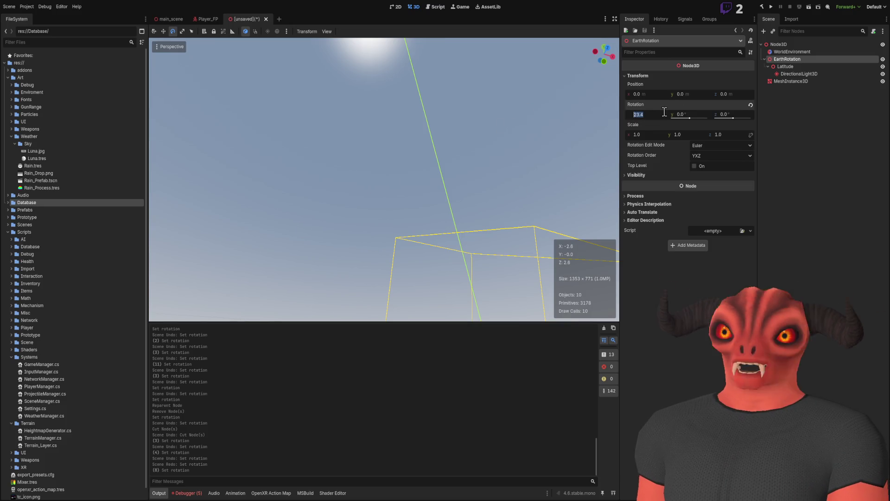
{"action": "type", "text": "-23.4"}
{"action": "key", "text": "Return"}
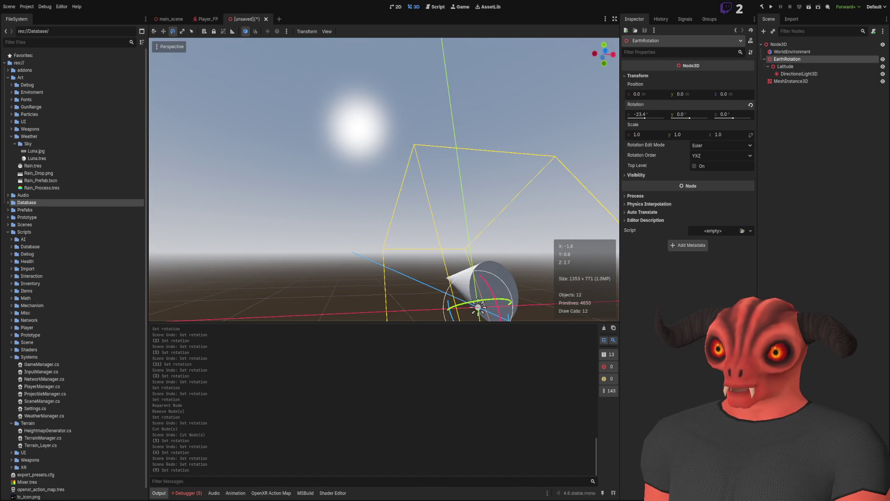
Step: Check the sun-path diagram and main_scene, then run the project from the unsaved scene with F5
{"action": "key", "text": "alt+Tab"}
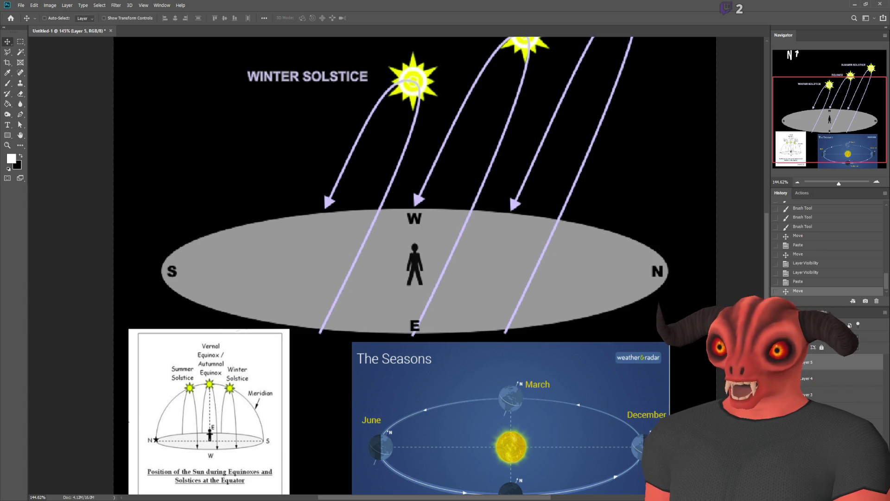
{"action": "key", "text": "alt+Tab"}
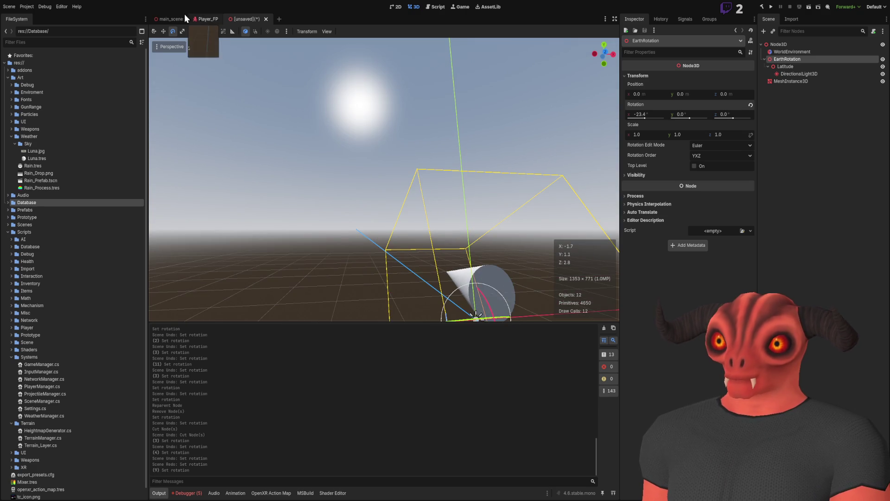
{"action": "left_click", "coordinate": [161, 21]}
{"action": "mouse_move", "coordinate": [380, 144]}
{"action": "left_mouse_down"}
{"action": "mouse_move", "coordinate": [380, 93]}
{"action": "mouse_move", "coordinate": [380, 153]}
{"action": "left_mouse_up"}
{"action": "key", "text": "s"}
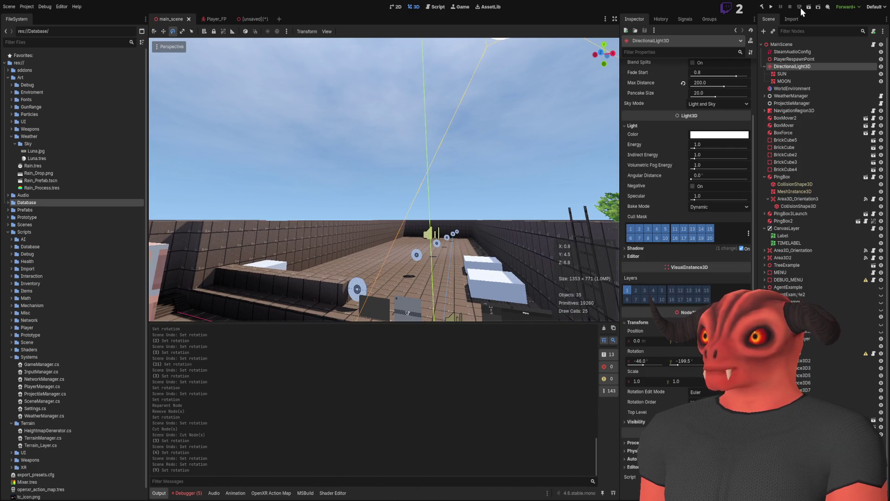
{"action": "key", "text": "ctrl+shift+Tab"}
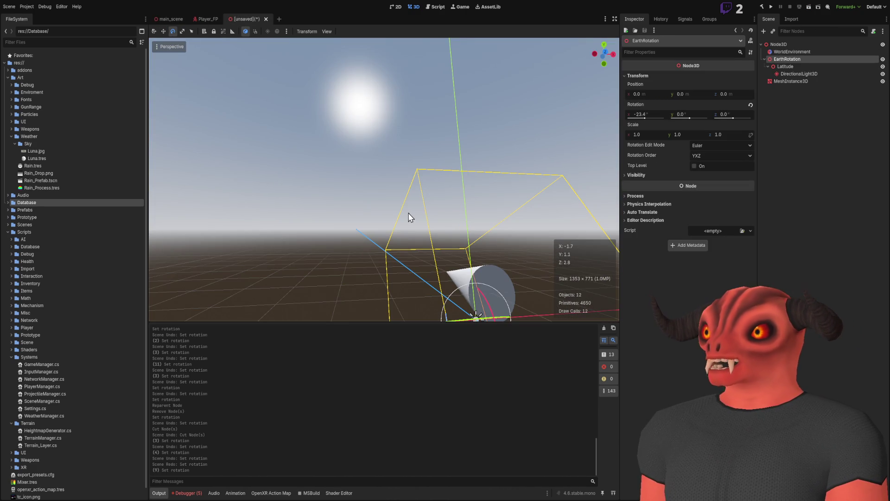
{"action": "key", "text": "F5"}
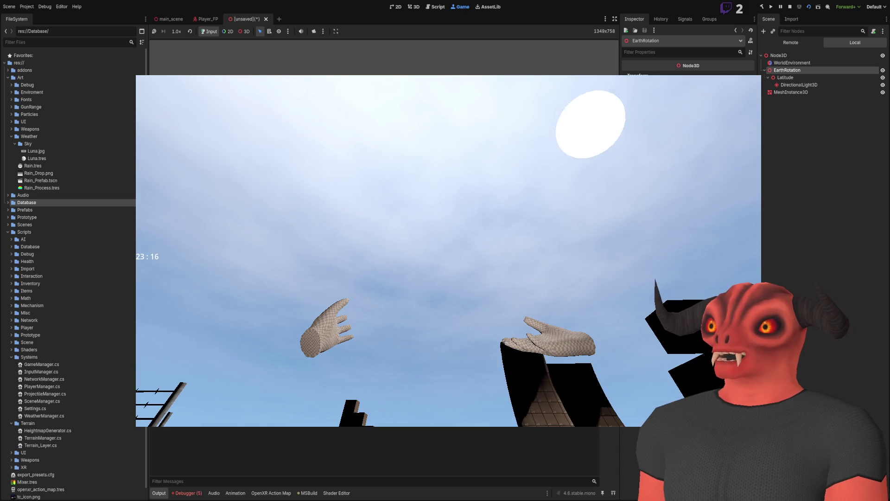
Step: Pause the game and inspect the live DirectionalLight3D, PlayerRespawnPoint and WeatherManager nodes
{"action": "key", "text": "F7"}
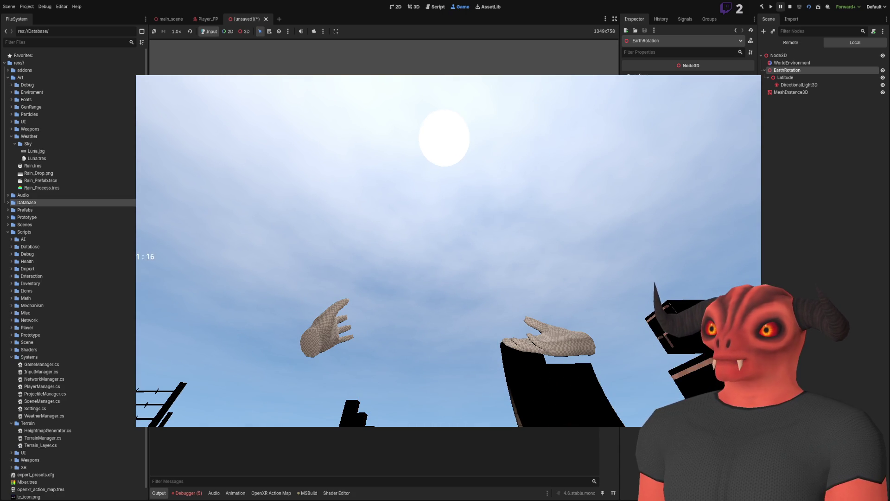
{"action": "key", "text": "F7"}
{"action": "left_click", "coordinate": [815, 208]}
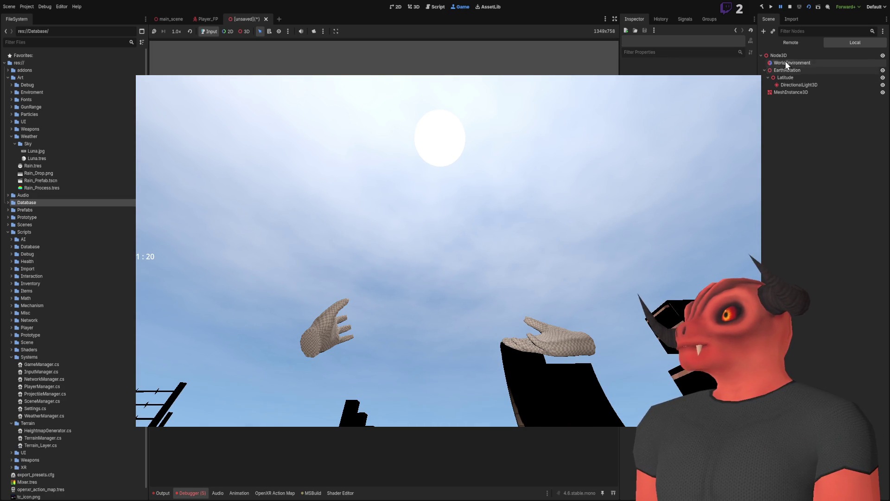
{"action": "left_click", "coordinate": [791, 42]}
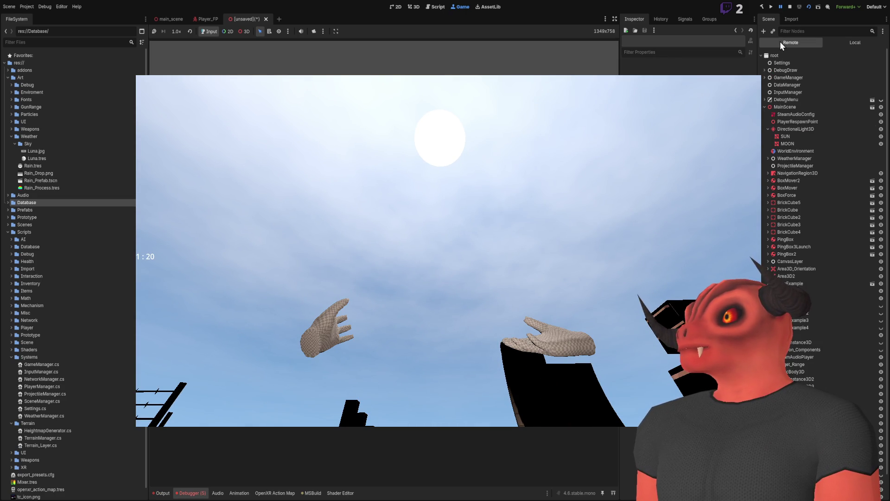
{"action": "left_click", "coordinate": [788, 129]}
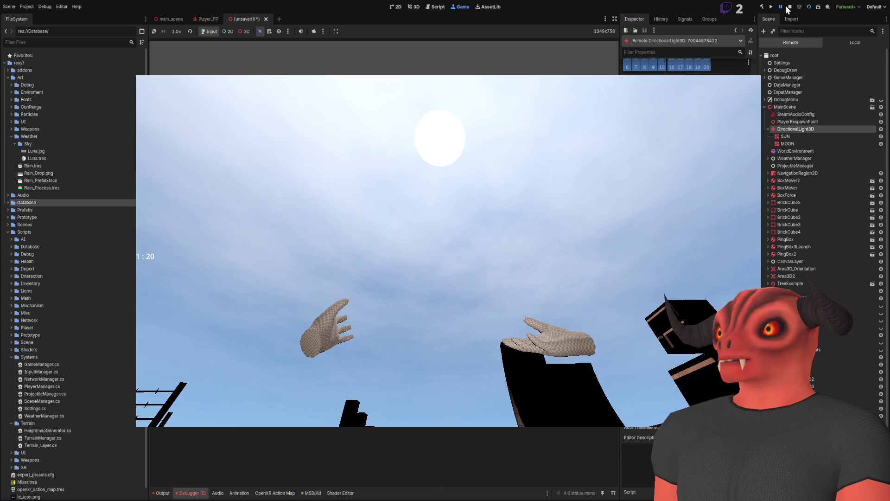
{"action": "left_click", "coordinate": [788, 122]}
{"action": "left_click", "coordinate": [789, 129]}
{"action": "left_click", "coordinate": [794, 158]}
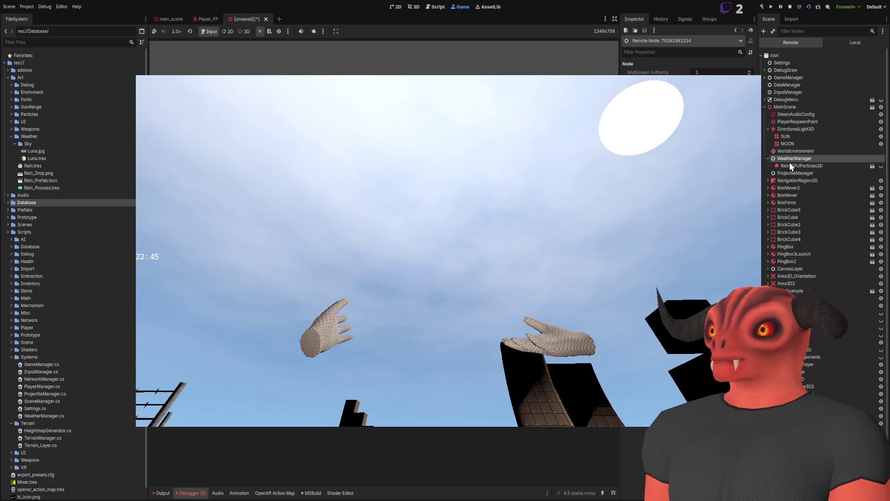
{"action": "left_click", "coordinate": [792, 130]}
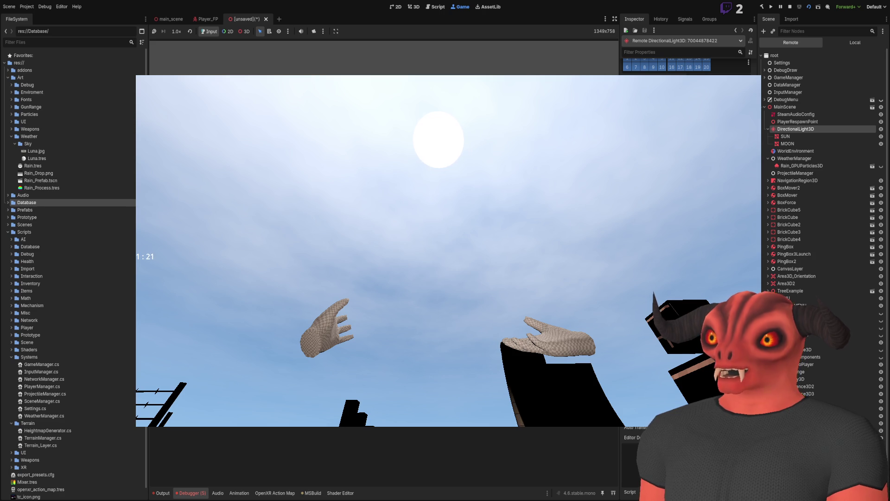
Step: Pause again, review the live DirectionalLight3D properties, then stop the game
{"action": "key", "text": "F7"}
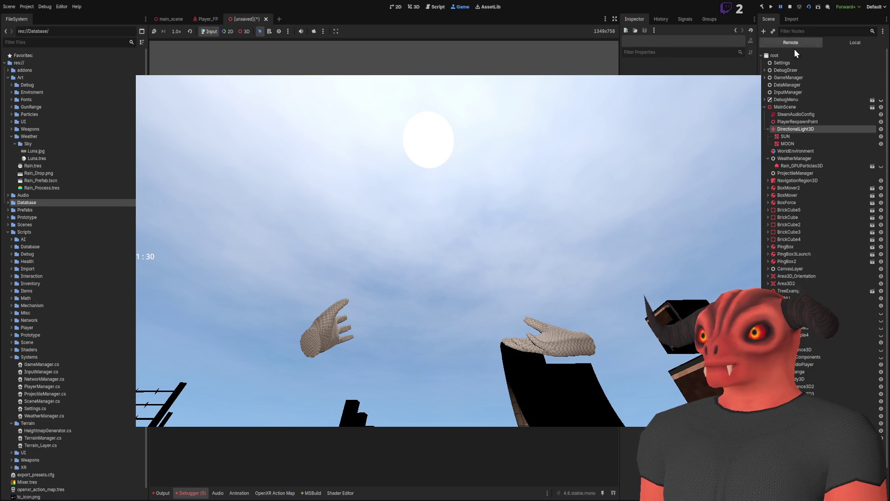
{"action": "left_click", "coordinate": [799, 129]}
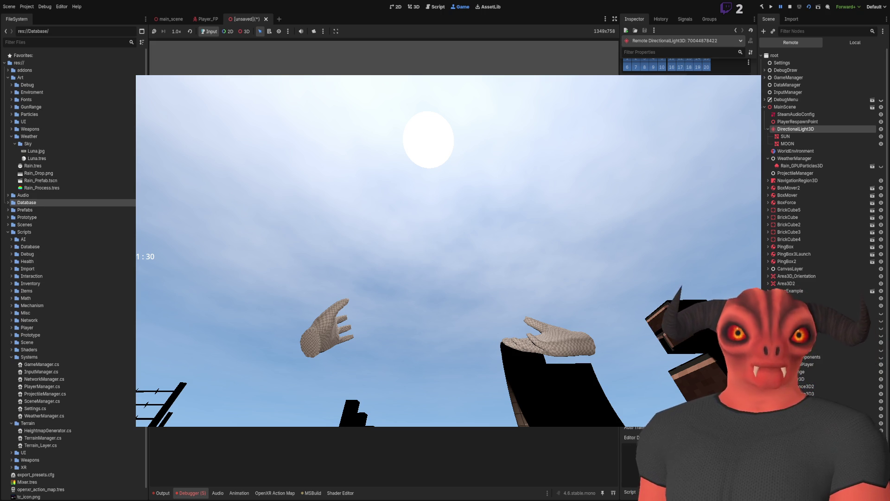
{"action": "left_click", "coordinate": [790, 6]}
{"action": "mouse_move", "coordinate": [393, 163]}
{"action": "left_mouse_down"}
{"action": "mouse_move", "coordinate": [485, 191]}
{"action": "mouse_move", "coordinate": [377, 194]}
{"action": "left_mouse_up"}
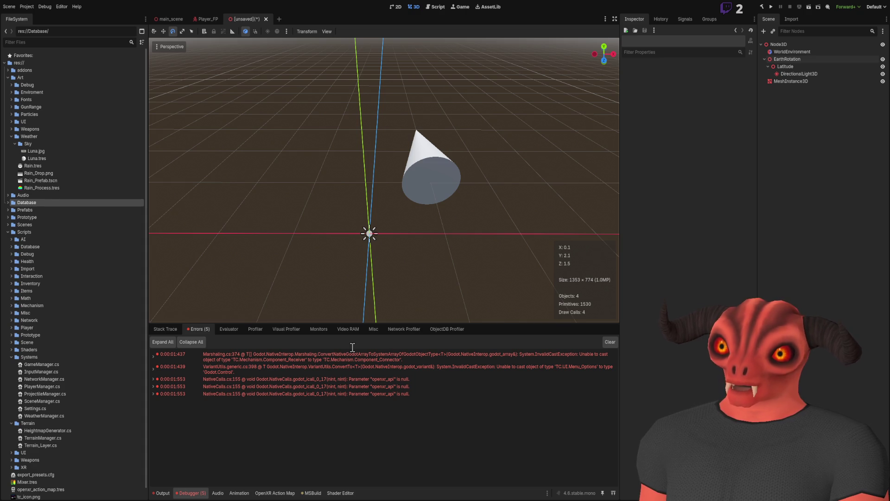
Step: Save the scene as SunSetup.tscn and review the Latitude, DirectionalLight3D and EarthRotation rotations
{"action": "key", "text": "Return"}
{"action": "left_click_drag", "start_coordinate": [384, 181], "coordinate": [464, 186]}
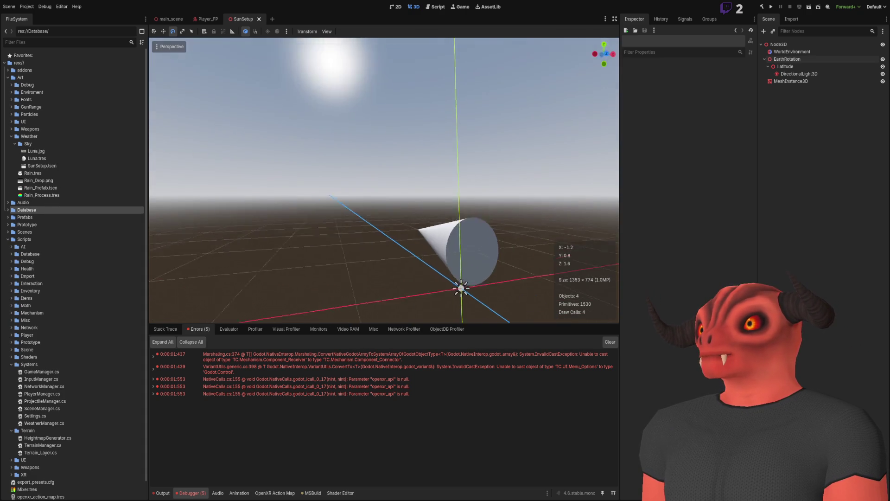
{"action": "left_click", "coordinate": [793, 66]}
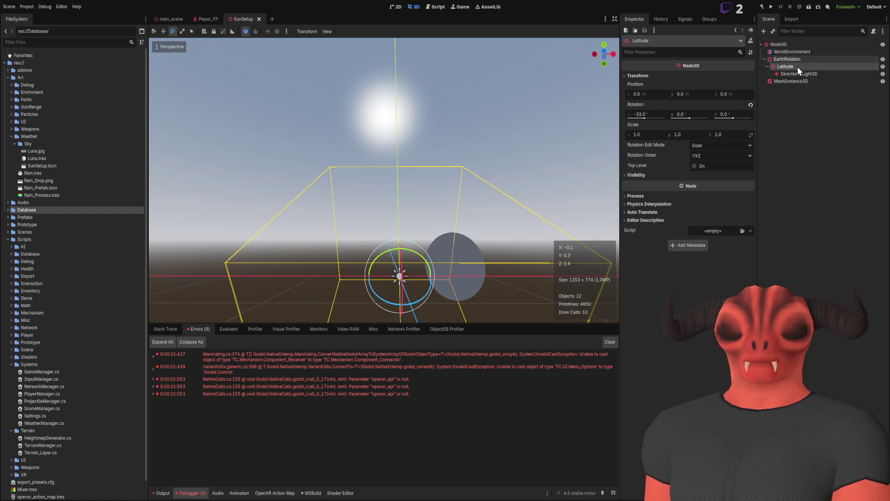
{"action": "left_click", "coordinate": [799, 74]}
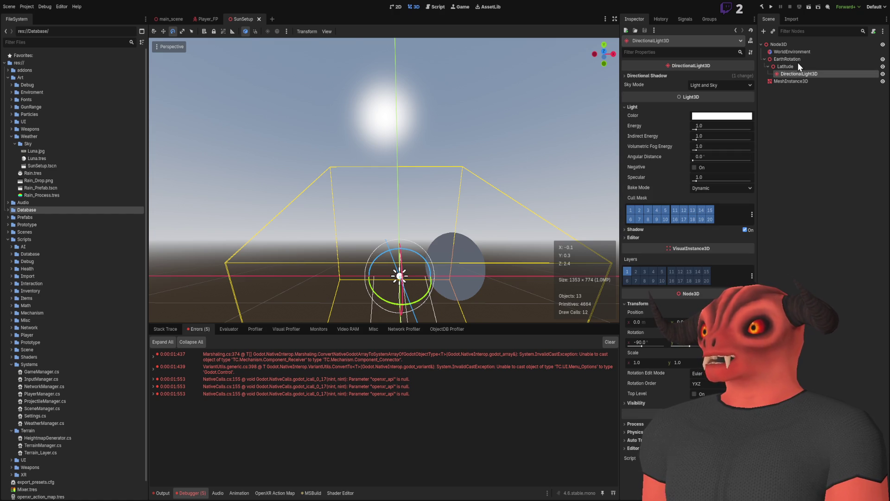
{"action": "left_click", "coordinate": [794, 60]}
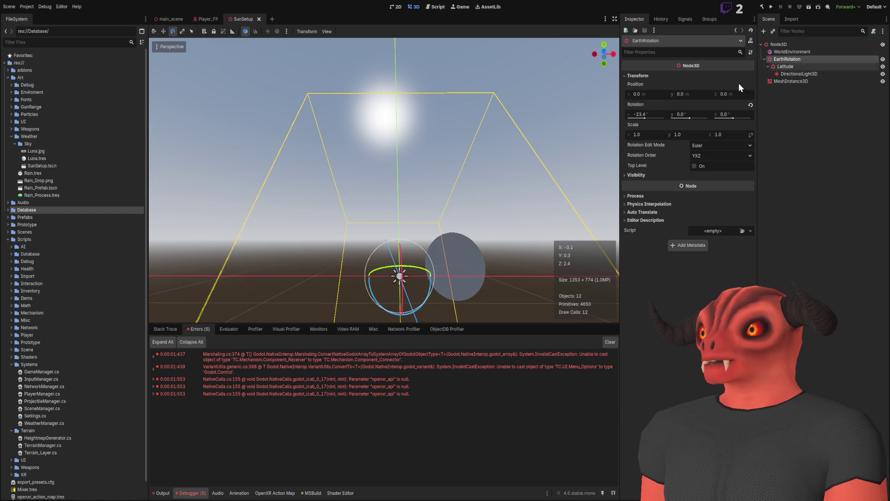
{"action": "left_click_drag", "start_coordinate": [642, 119], "coordinate": [644, 116]}
{"action": "left_click", "coordinate": [808, 65]}
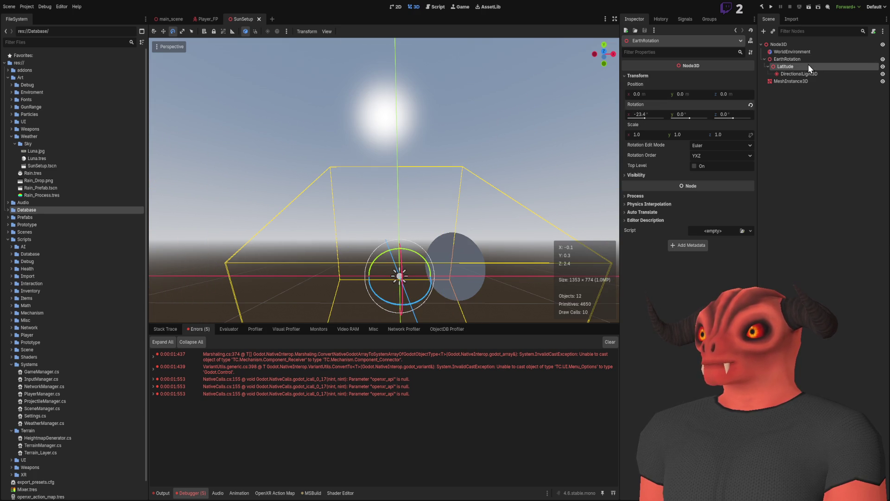
{"action": "mouse_move", "coordinate": [385, 185]}
{"action": "left_mouse_down"}
{"action": "mouse_move", "coordinate": [385, 148]}
{"action": "mouse_move", "coordinate": [395, 176]}
{"action": "left_mouse_up"}
Step: Try EarthRotation's X rotation at -30, then undo it back to -23.4
{"action": "left_click", "coordinate": [798, 62]}
{"action": "left_click", "coordinate": [649, 114]}
{"action": "left_click_drag", "start_coordinate": [649, 114], "coordinate": [636, 115]}
{"action": "type", "text": "30"}
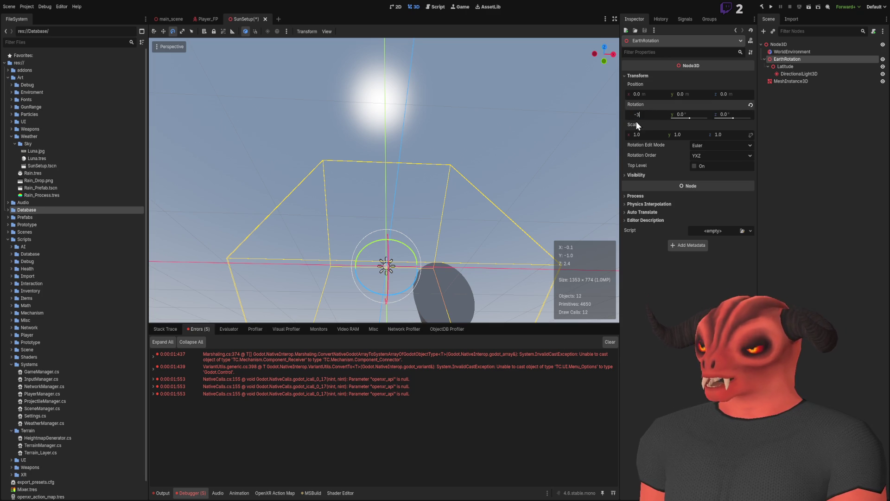
{"action": "key", "text": "Return"}
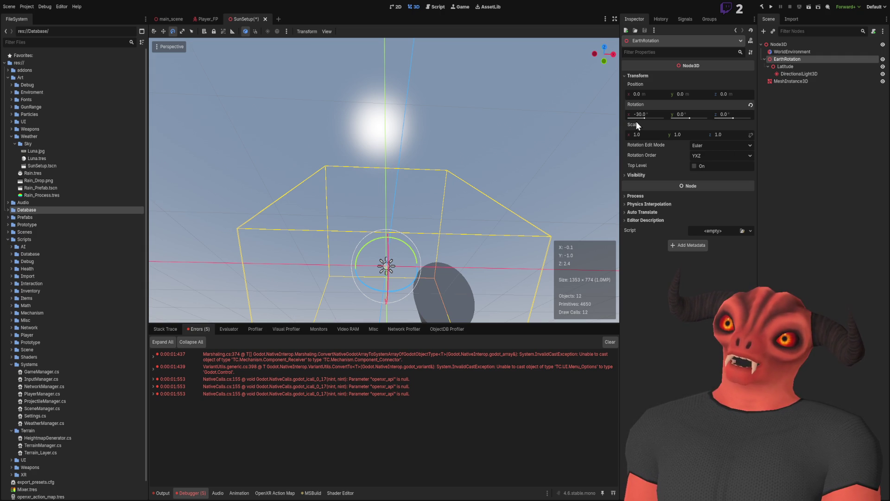
{"action": "left_click_drag", "start_coordinate": [588, 121], "coordinate": [515, 176]}
{"action": "key", "text": "ctrl+z"}
{"action": "mouse_move", "coordinate": [449, 251]}
{"action": "left_mouse_down"}
{"action": "mouse_move", "coordinate": [449, 214]}
{"action": "mouse_move", "coordinate": [449, 279]}
{"action": "left_mouse_up"}
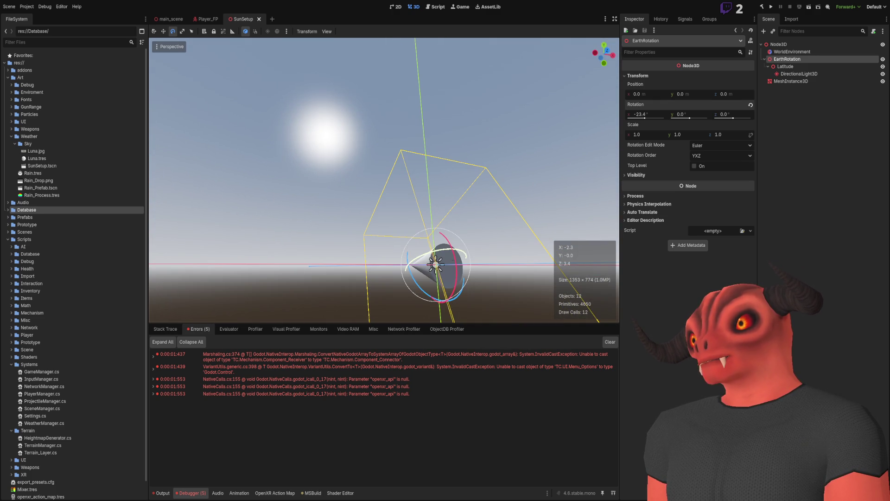
Step: Set the Latitude node's X rotation to 0
{"action": "left_click", "coordinate": [805, 68]}
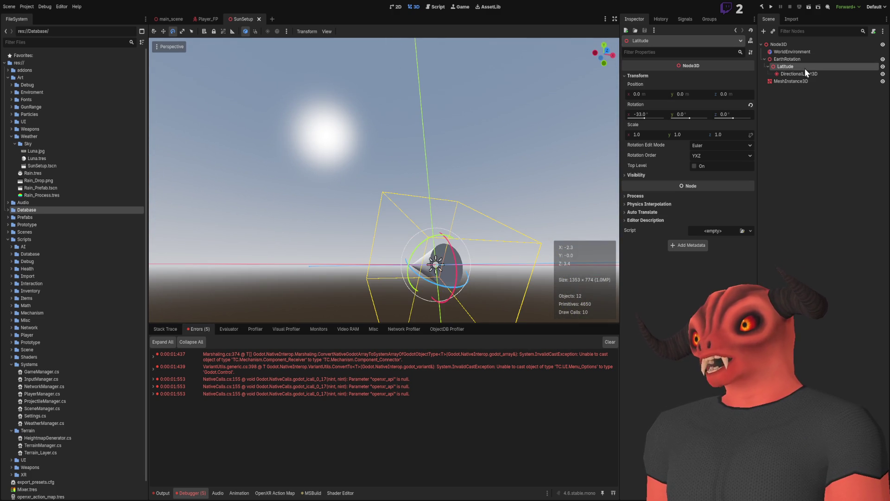
{"action": "left_click", "coordinate": [655, 114]}
{"action": "type", "text": "0"}
{"action": "key", "text": "Return"}
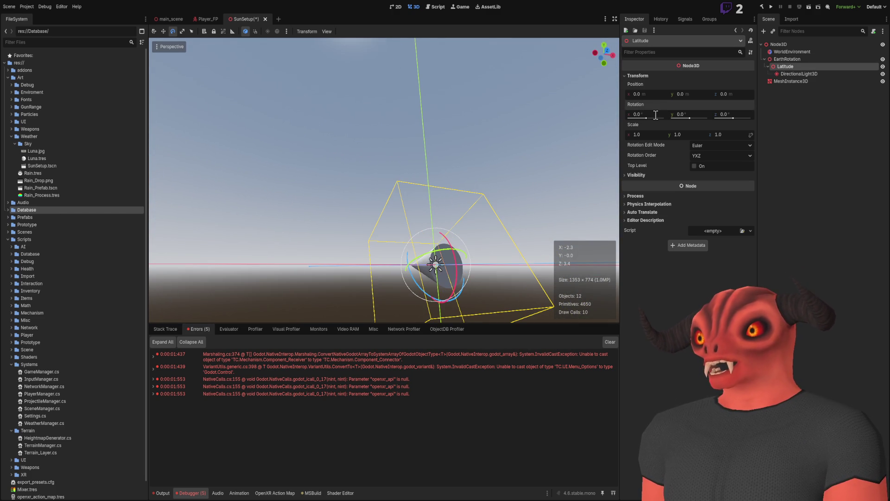
{"action": "left_click_drag", "start_coordinate": [487, 230], "coordinate": [471, 195]}
Step: Preview spinning EarthRotation around Y, then reset its Y rotation to 0
{"action": "left_click", "coordinate": [801, 59]}
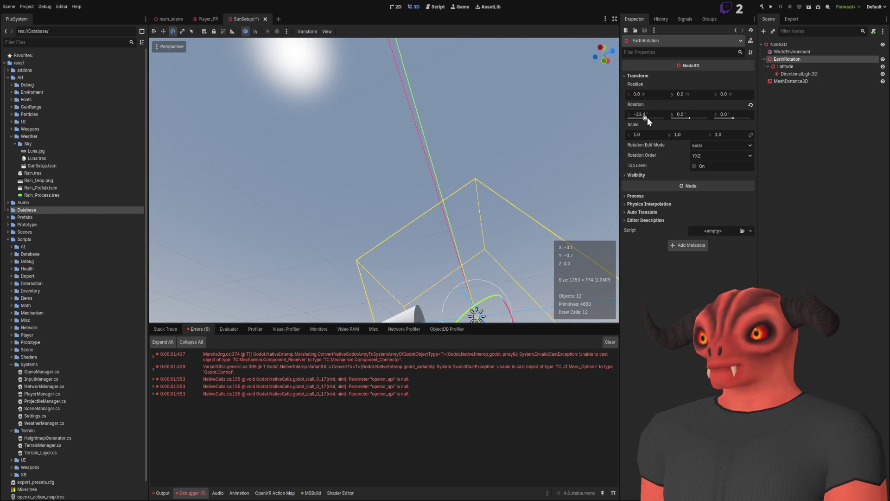
{"action": "mouse_move", "coordinate": [565, 138]}
{"action": "left_mouse_down"}
{"action": "mouse_move", "coordinate": [510, 153]}
{"action": "mouse_move", "coordinate": [467, 146]}
{"action": "left_mouse_up"}
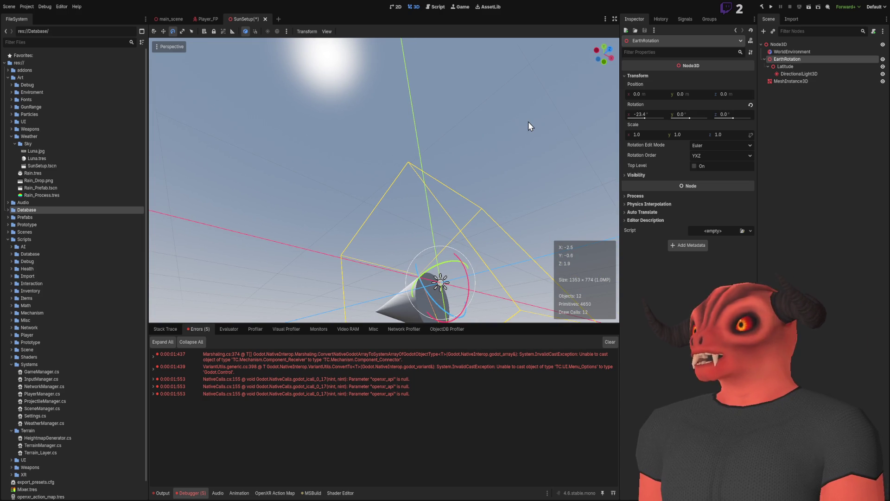
{"action": "left_click_drag", "start_coordinate": [692, 118], "coordinate": [687, 128]}
{"action": "key", "text": "ctrl+z"}
{"action": "mouse_move", "coordinate": [489, 126]}
{"action": "left_mouse_down"}
{"action": "mouse_move", "coordinate": [418, 209]}
{"action": "mouse_move", "coordinate": [491, 132]}
{"action": "left_mouse_up"}
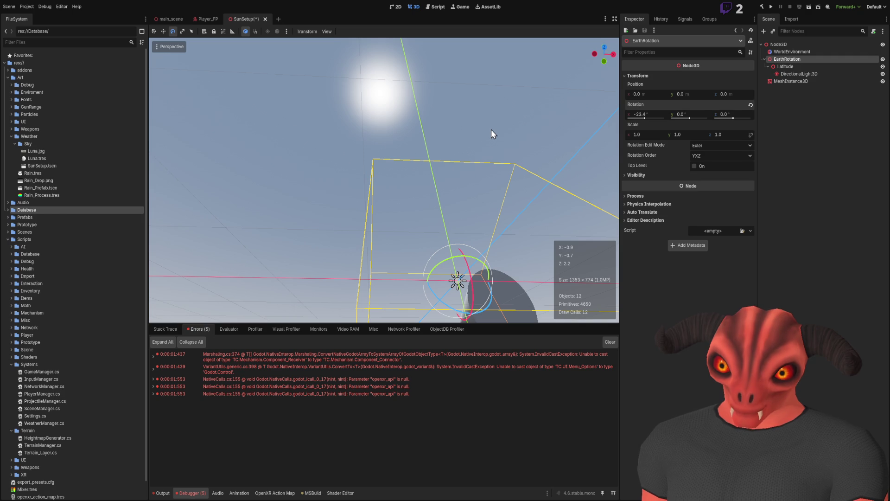
Step: Sweep EarthRotation's X rotation to watch the sun move, then commit it at -33
{"action": "left_click_drag", "start_coordinate": [657, 114], "coordinate": [639, 118]}
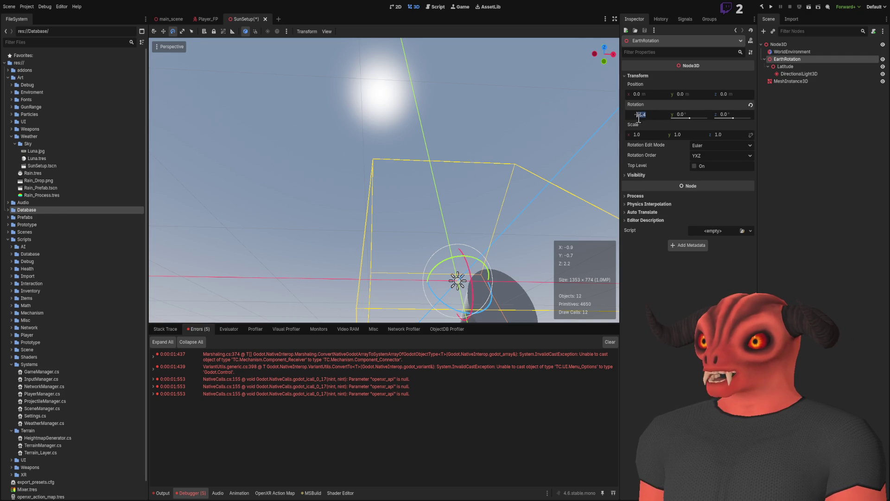
{"action": "type", "text": "-33"}
{"action": "key", "text": "Return"}
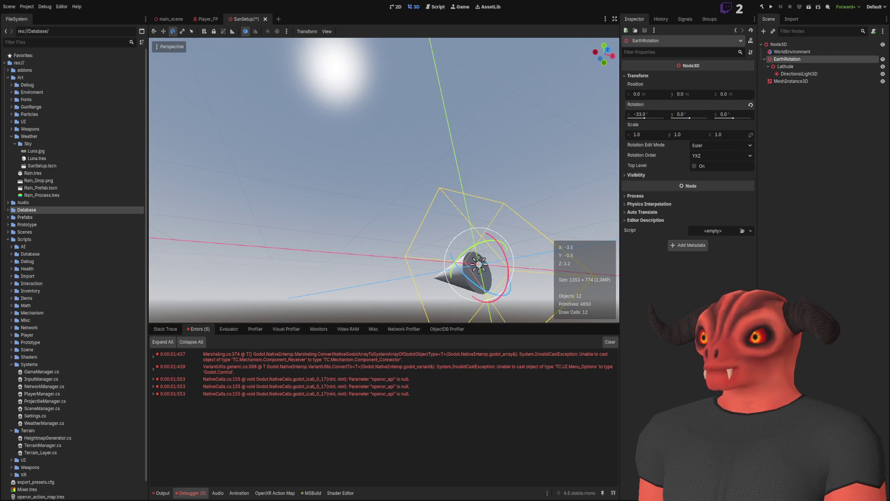
{"action": "left_click_drag", "start_coordinate": [646, 117], "coordinate": [613, 117]}
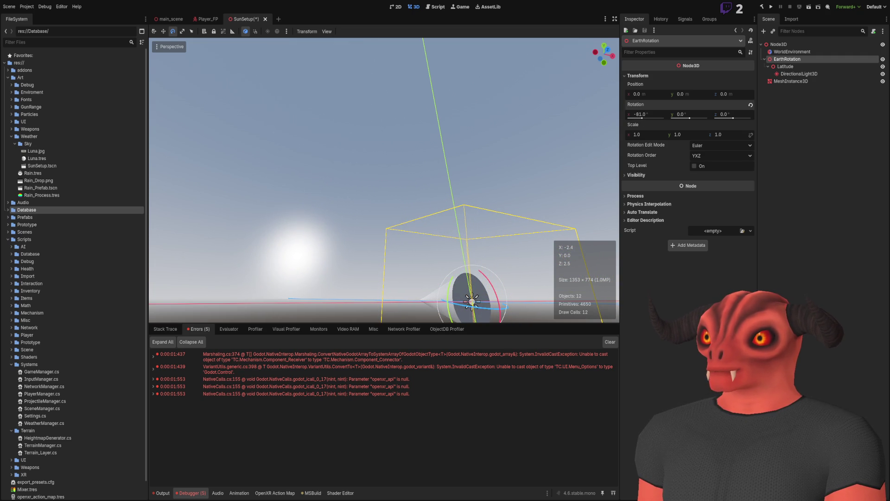
{"action": "mouse_move", "coordinate": [496, 288]}
{"action": "left_mouse_down"}
{"action": "mouse_move", "coordinate": [555, 122]}
{"action": "mouse_move", "coordinate": [639, 121]}
{"action": "left_mouse_up"}
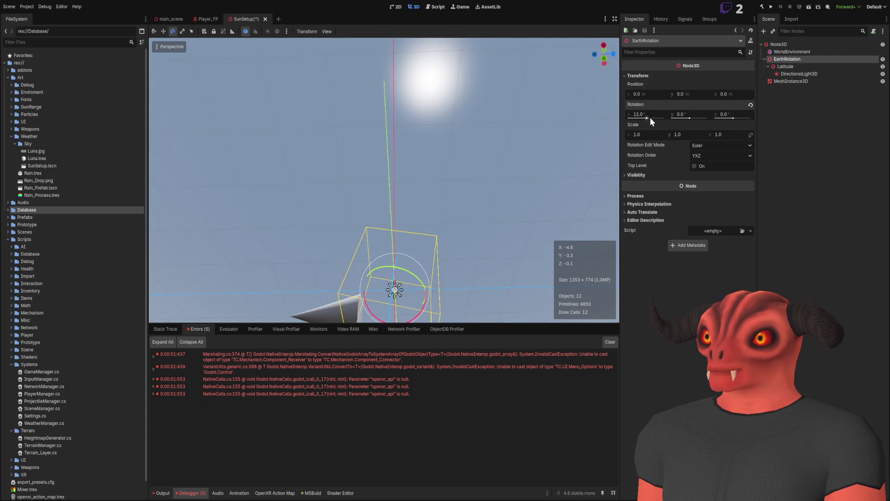
{"action": "left_click_drag", "start_coordinate": [604, 54], "coordinate": [593, 61]}
{"action": "mouse_move", "coordinate": [647, 118]}
{"action": "left_mouse_down"}
{"action": "mouse_move", "coordinate": [650, 125]}
{"action": "mouse_move", "coordinate": [636, 125]}
{"action": "mouse_move", "coordinate": [644, 130]}
{"action": "left_mouse_up"}
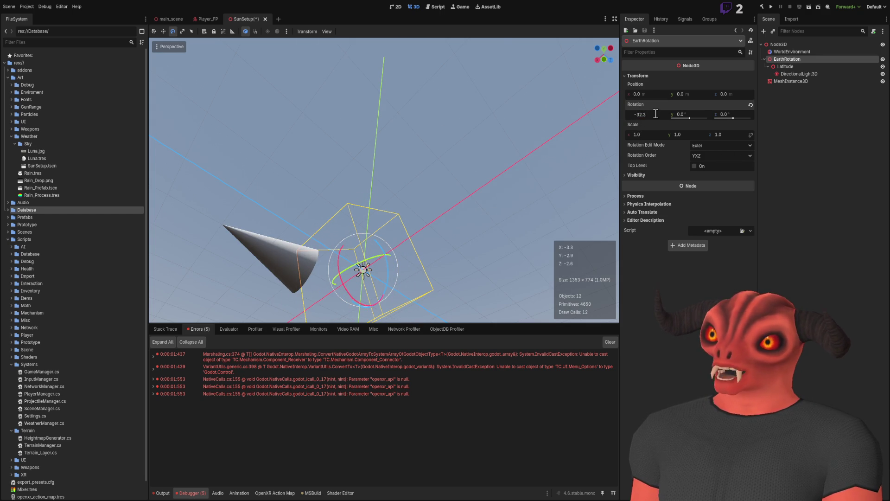
{"action": "type", "text": "3"}
{"action": "key", "text": "Return"}
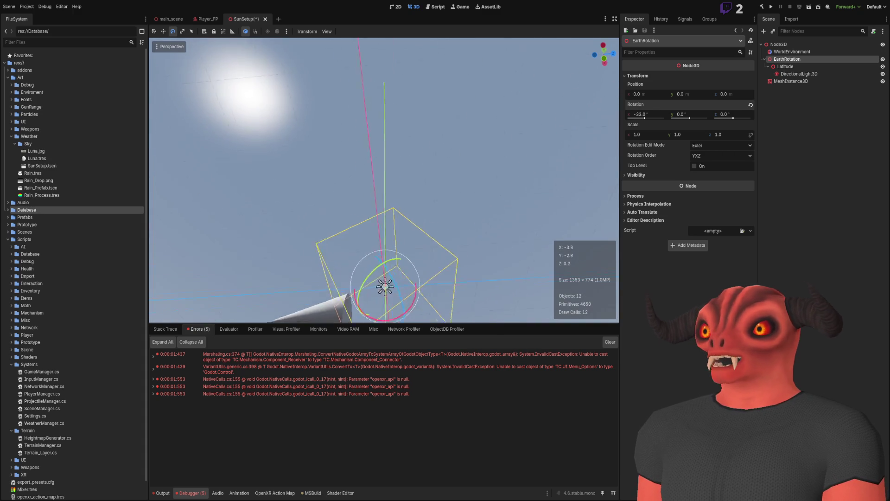
{"action": "left_click_drag", "start_coordinate": [337, 142], "coordinate": [336, 142]}
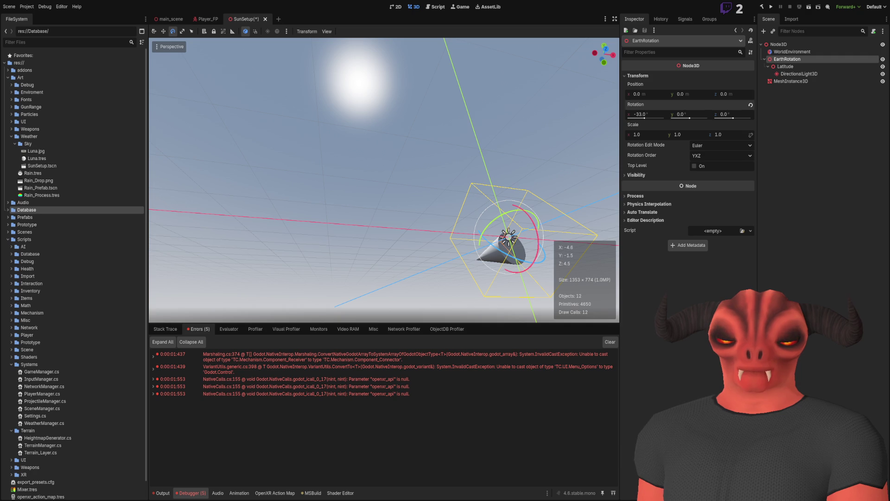
{"action": "mouse_move", "coordinate": [441, 260]}
{"action": "left_mouse_down"}
{"action": "mouse_move", "coordinate": [352, 278]}
{"action": "mouse_move", "coordinate": [468, 245]}
{"action": "left_mouse_up"}
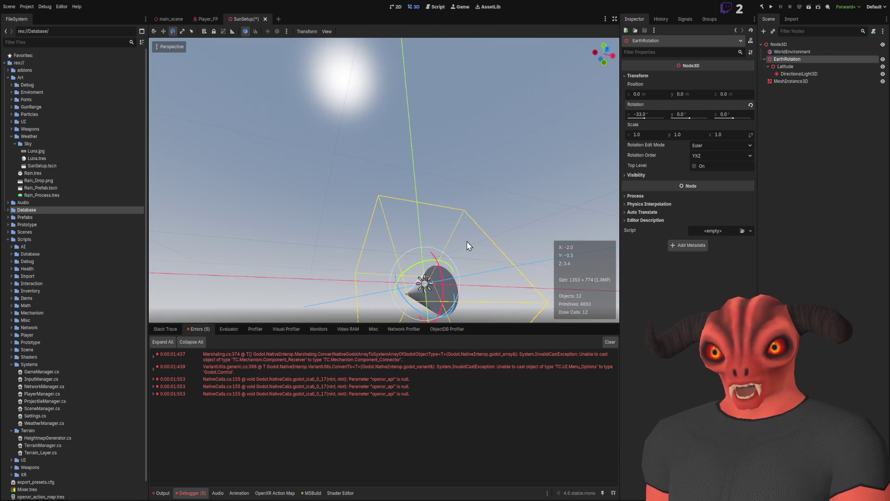
{"action": "left_click_drag", "start_coordinate": [467, 64], "coordinate": [445, 67]}
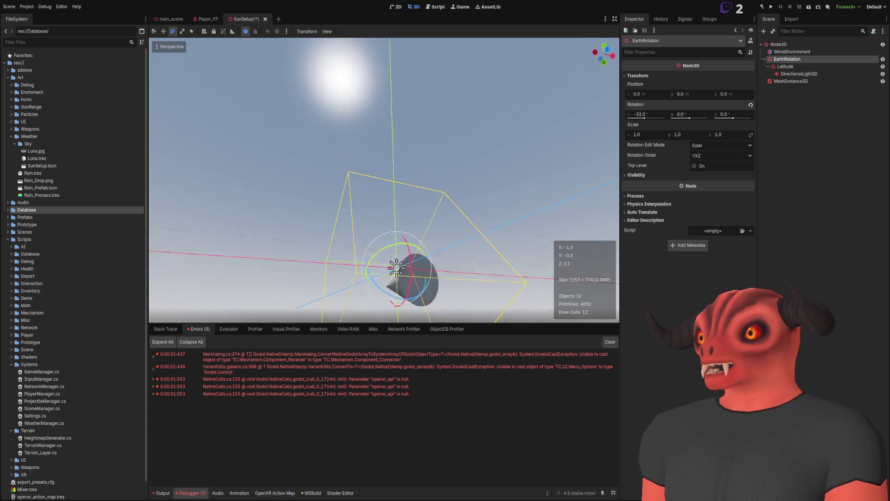
{"action": "scroll", "coordinate": [335, 216], "scroll_direction": "up", "scroll_amount": 2}
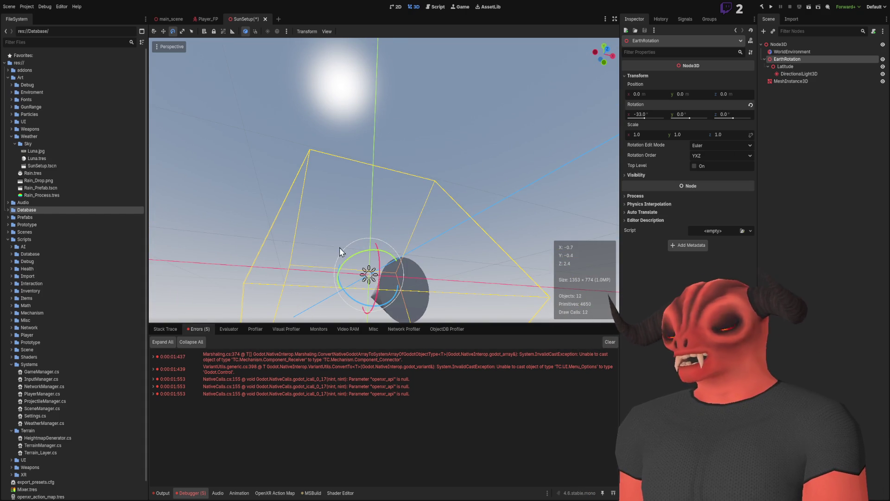
{"action": "key", "text": "KP_8"}
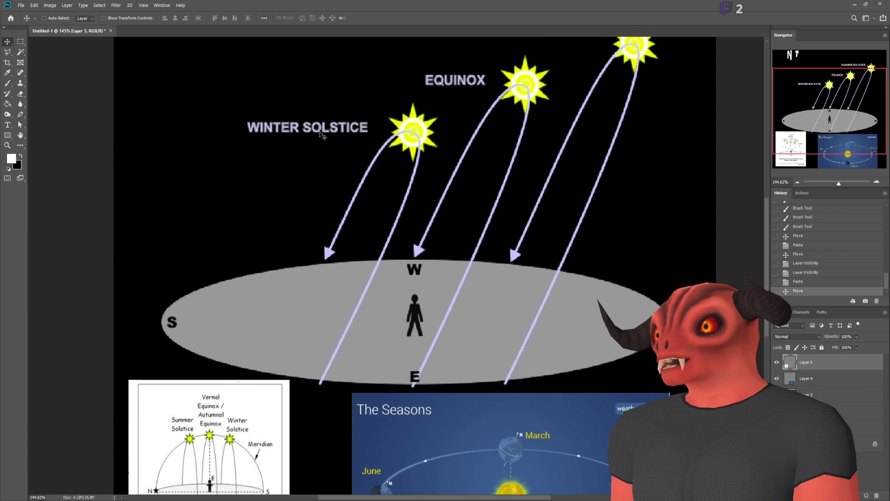
Step: Review the sun-path diagram, then set EarthRotation's X rotation to 0 in Godot
{"action": "scroll", "coordinate": [320, 134], "scroll_direction": "up", "scroll_amount": 4}
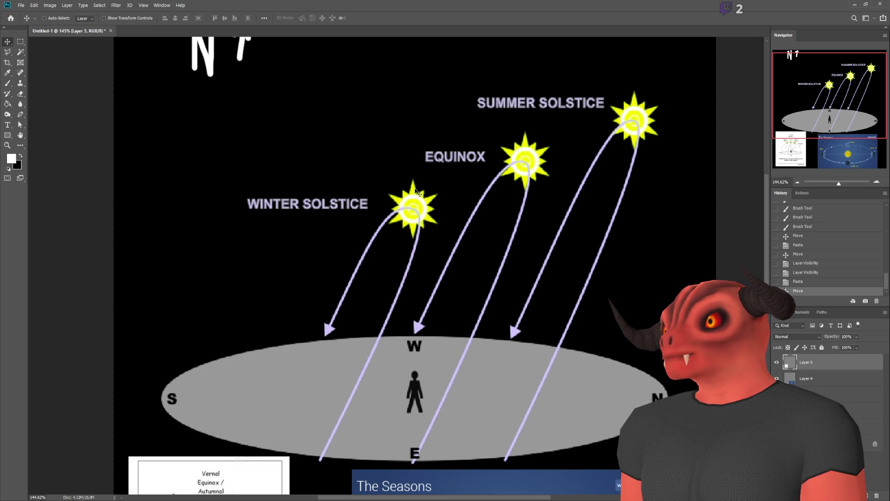
{"action": "key", "text": "alt+Tab"}
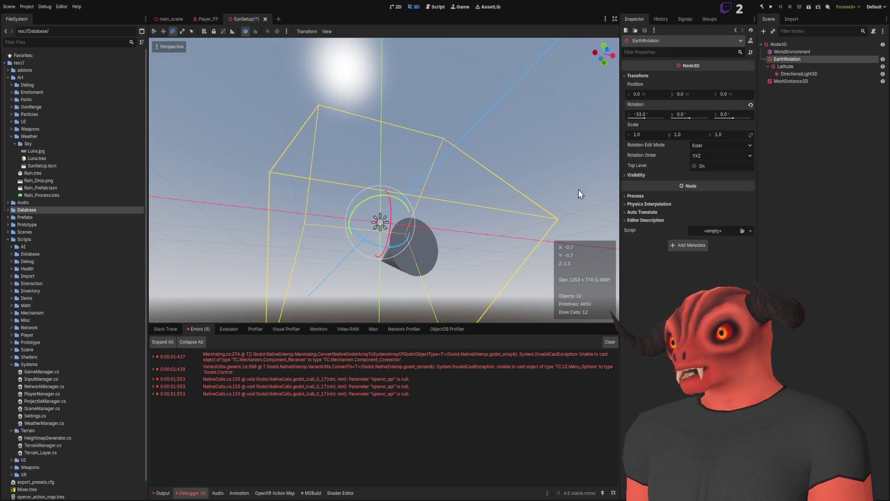
{"action": "left_click", "coordinate": [655, 116]}
{"action": "type", "text": "0"}
{"action": "key", "text": "Return"}
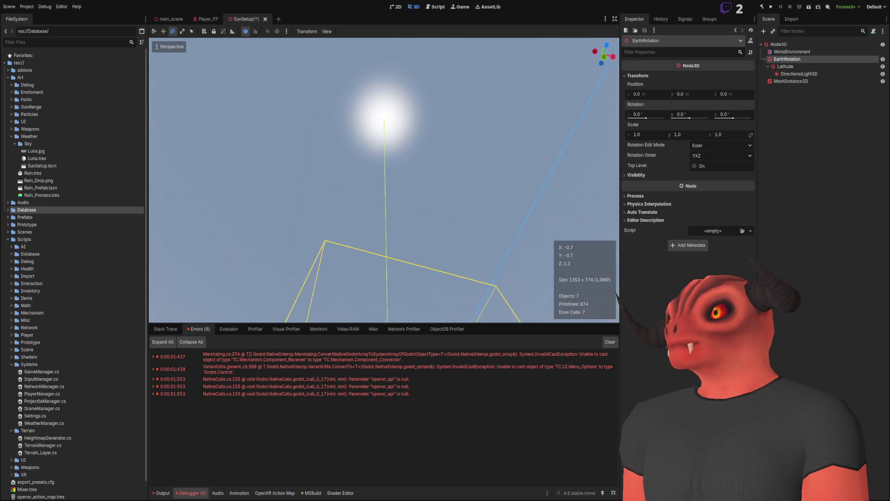
Step: Scroll through the solstice and equinox sun-path diagram, comparing it with the Godot scene
{"action": "key", "text": "alt+Tab"}
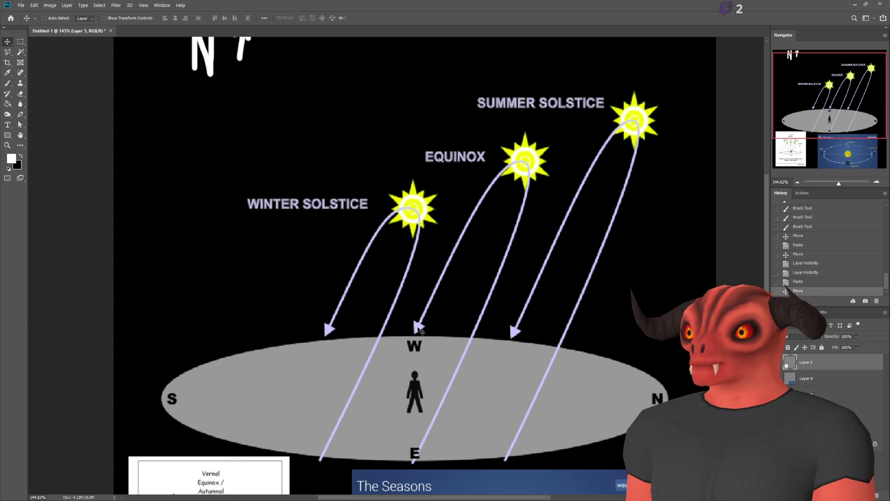
{"action": "scroll", "coordinate": [418, 329], "scroll_direction": "down", "scroll_amount": 5}
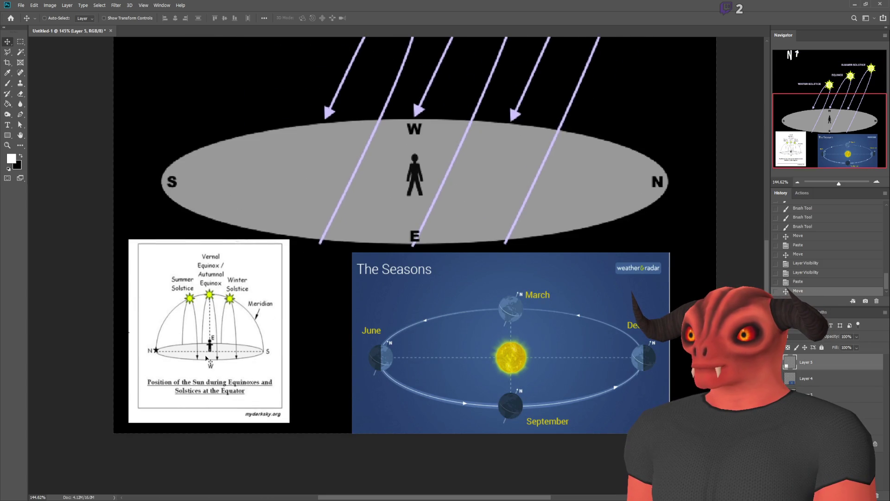
{"action": "scroll", "coordinate": [323, 321], "scroll_direction": "up", "scroll_amount": 4}
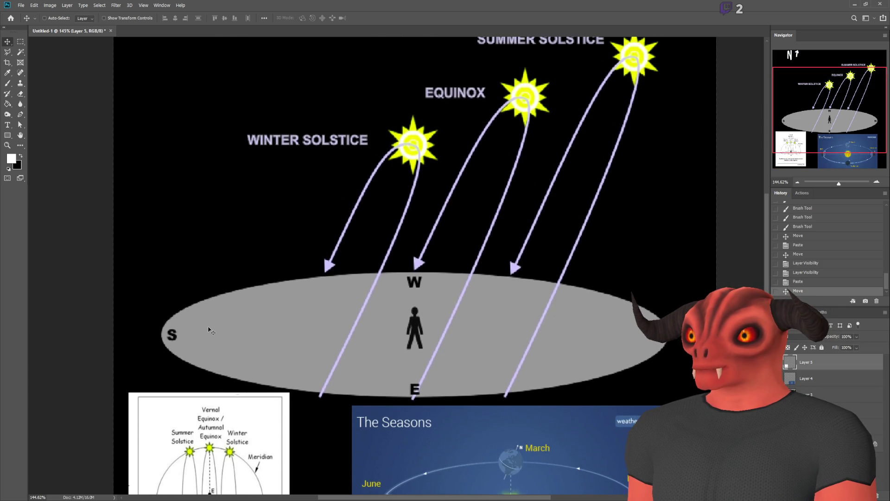
{"action": "scroll", "coordinate": [324, 321], "scroll_direction": "down", "scroll_amount": 2}
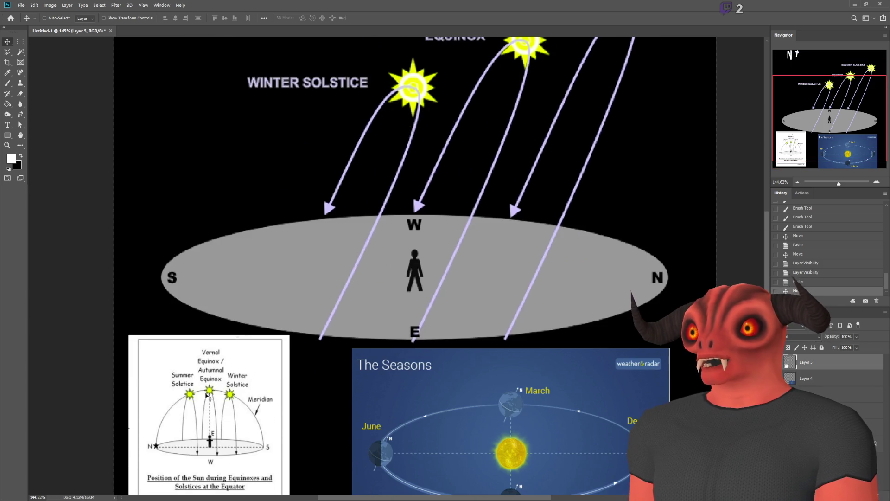
{"action": "scroll", "coordinate": [207, 397], "scroll_direction": "up", "scroll_amount": 3}
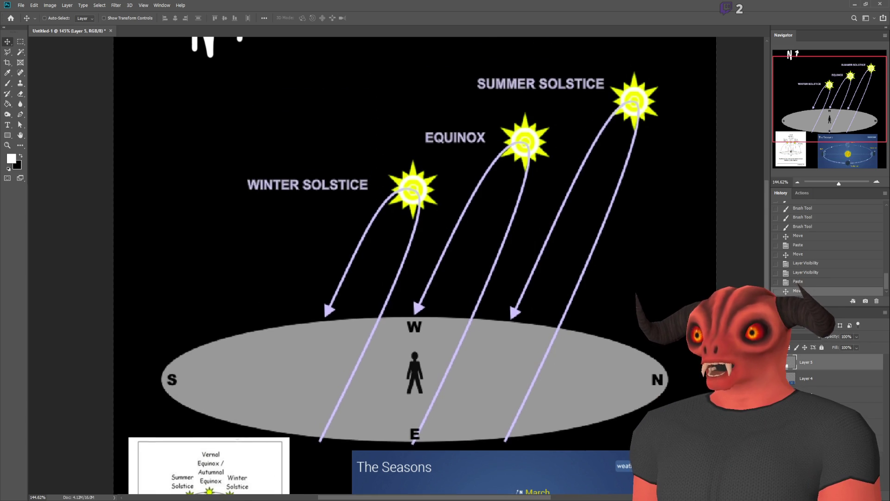
{"action": "key", "text": "alt+Tab"}
{"action": "key", "text": "alt+Tab"}
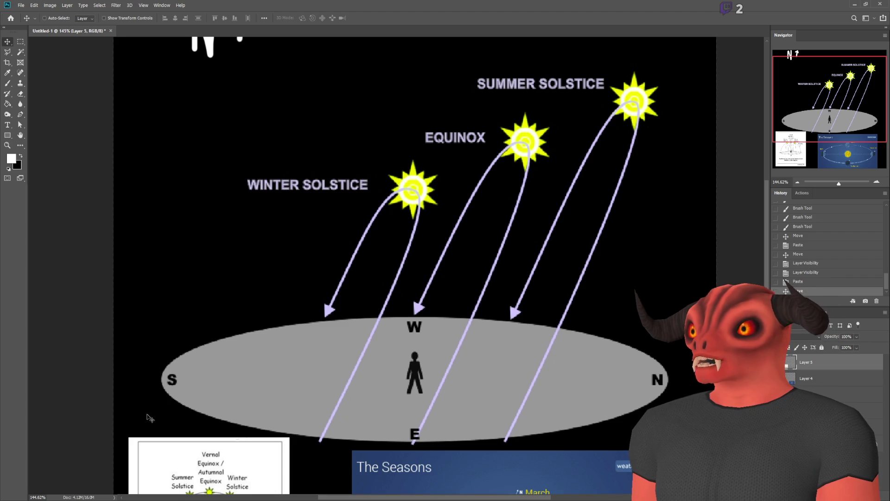
{"action": "key", "text": "alt+Tab"}
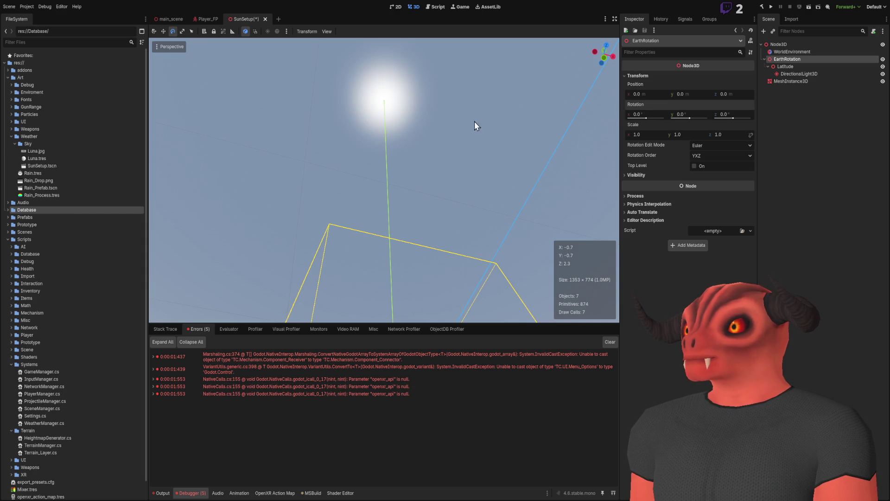
Step: Tilt EarthRotation to -33° on X and select the value in the field to check it
{"action": "left_click_drag", "start_coordinate": [475, 122], "coordinate": [517, 240]}
{"action": "scroll", "coordinate": [471, 133], "scroll_direction": "down", "scroll_amount": 5}
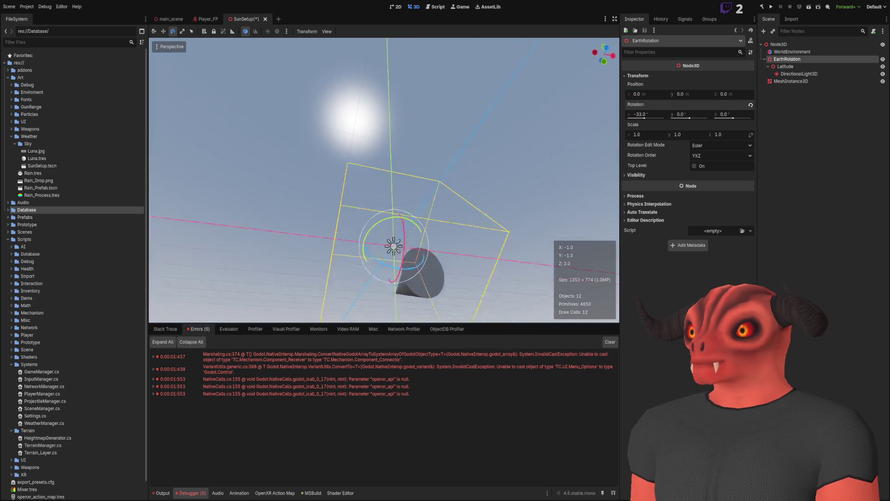
{"action": "scroll", "coordinate": [470, 131], "scroll_direction": "up", "scroll_amount": 3}
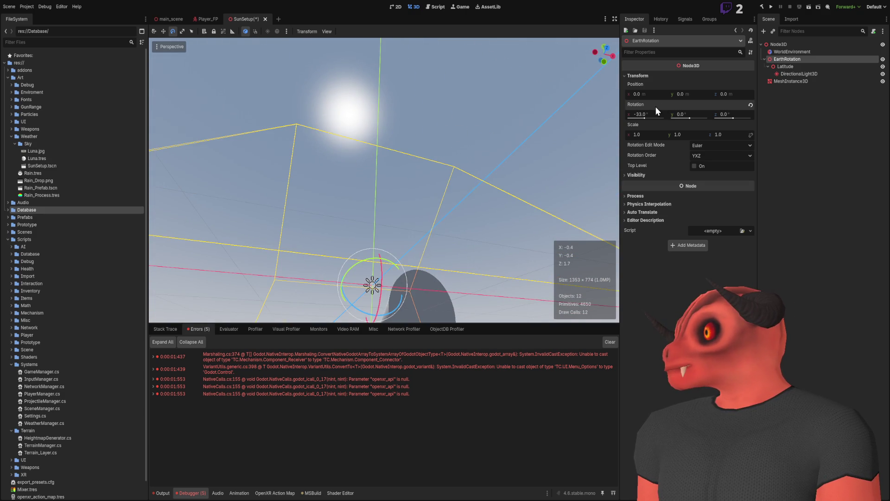
{"action": "left_click", "coordinate": [651, 114]}
{"action": "double_click", "coordinate": [642, 115]}
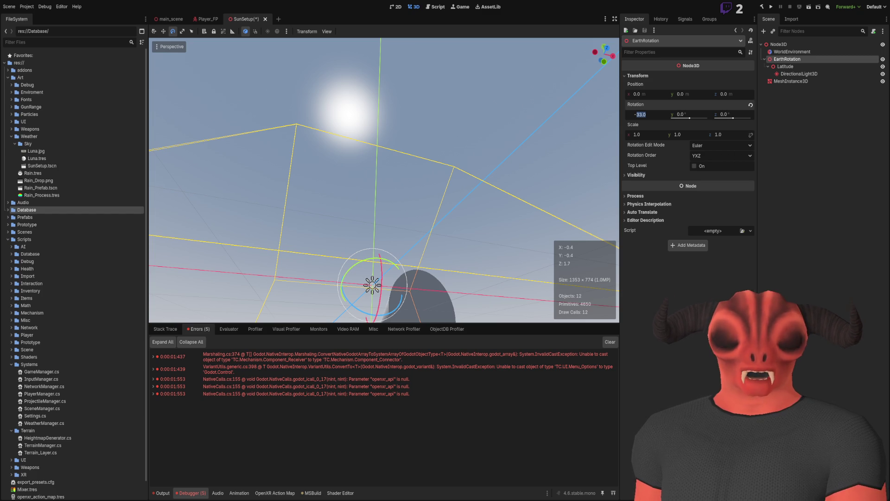
Step: Raise EarthRotation's X rotation from -33 to -9.6 by adding 23.4, and reframe the view on it
{"action": "left_click", "coordinate": [625, 135]}
{"action": "left_click", "coordinate": [663, 113]}
{"action": "type", "text": "+ 23"}
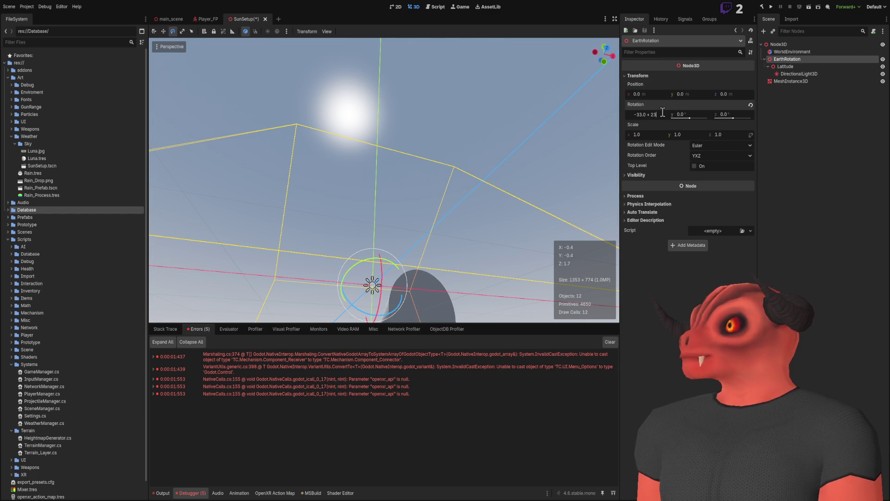
{"action": "type", "text": ".4"}
{"action": "key", "text": "Return"}
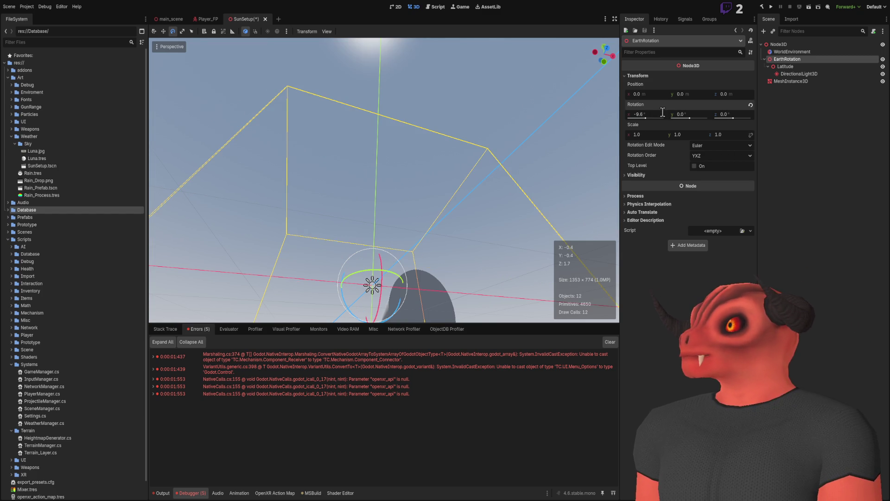
{"action": "key", "text": "f"}
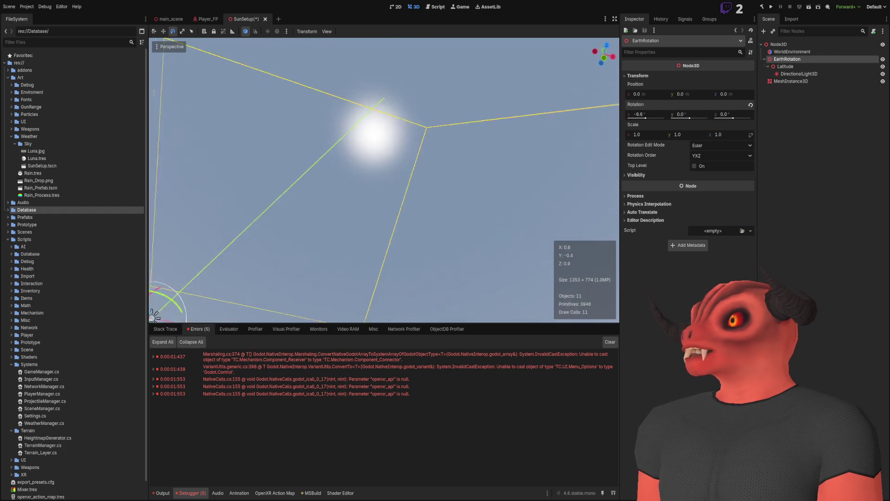
{"action": "left_click_drag", "start_coordinate": [436, 130], "coordinate": [436, 130]}
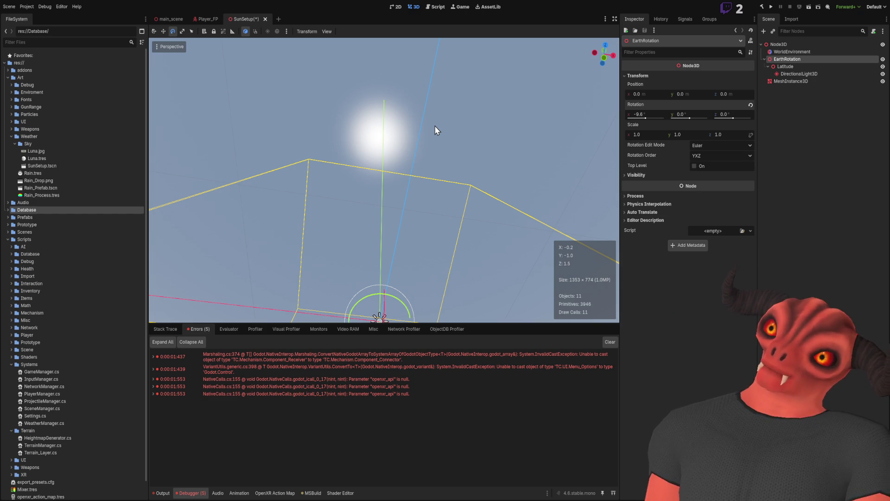
{"action": "key", "text": "alt+Tab"}
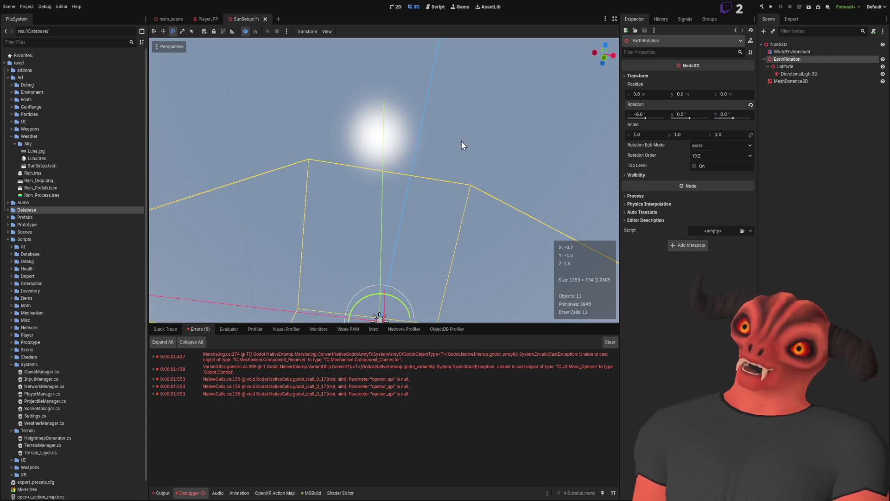
Step: Orbit the viewport to a new angle around the sun rig
{"action": "left_click_drag", "start_coordinate": [461, 140], "coordinate": [396, 161]}
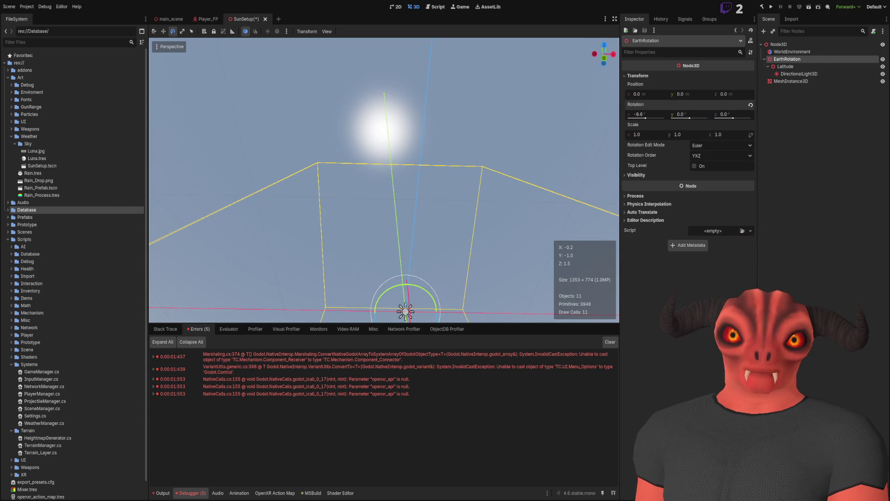
Step: Orbit around the tilted sun light from horizon to sun to check its angle, then bring up WeatherManager.cs
{"action": "mouse_move", "coordinate": [519, 148]}
{"action": "left_mouse_down"}
{"action": "mouse_move", "coordinate": [553, 172]}
{"action": "mouse_move", "coordinate": [377, 185]}
{"action": "mouse_move", "coordinate": [394, 179]}
{"action": "mouse_move", "coordinate": [385, 153]}
{"action": "mouse_move", "coordinate": [464, 308]}
{"action": "left_mouse_up"}
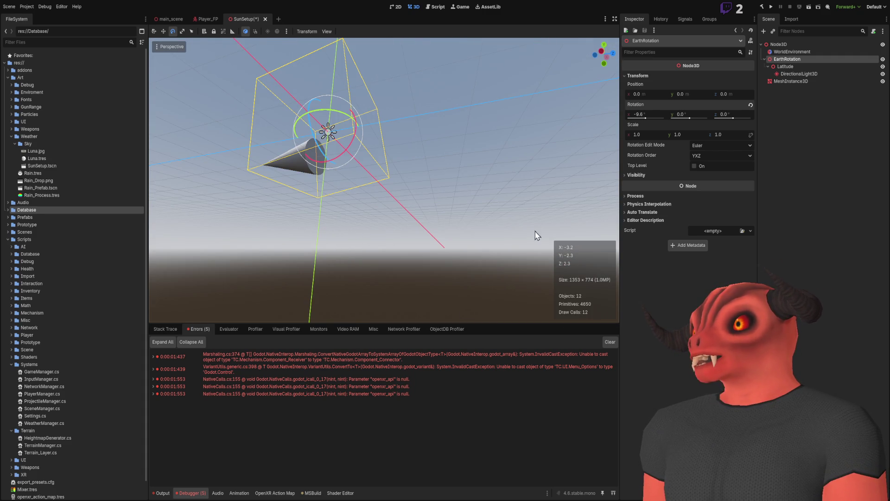
{"action": "mouse_move", "coordinate": [528, 244]}
{"action": "left_mouse_down"}
{"action": "mouse_move", "coordinate": [510, 186]}
{"action": "mouse_move", "coordinate": [510, 251]}
{"action": "left_mouse_up"}
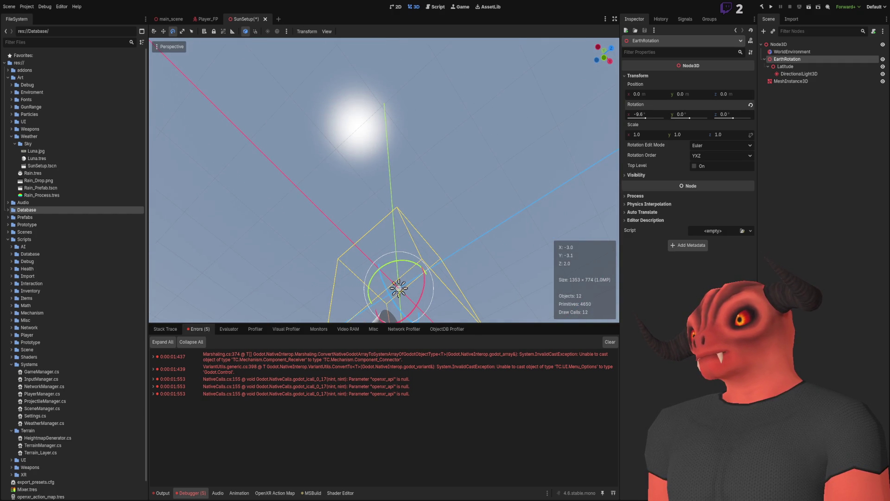
{"action": "mouse_move", "coordinate": [510, 250]}
{"action": "left_mouse_down"}
{"action": "mouse_move", "coordinate": [501, 288]}
{"action": "mouse_move", "coordinate": [511, 242]}
{"action": "mouse_move", "coordinate": [384, 319]}
{"action": "left_mouse_up"}
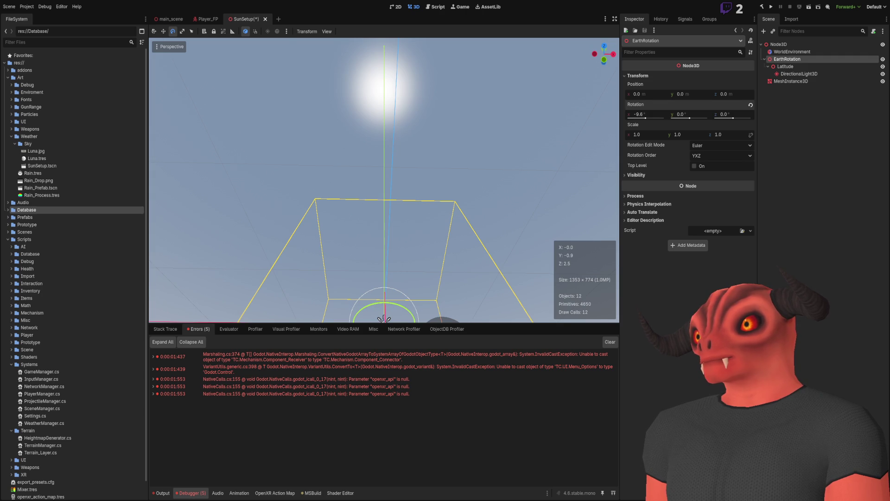
{"action": "left_click_drag", "start_coordinate": [491, 241], "coordinate": [493, 204]}
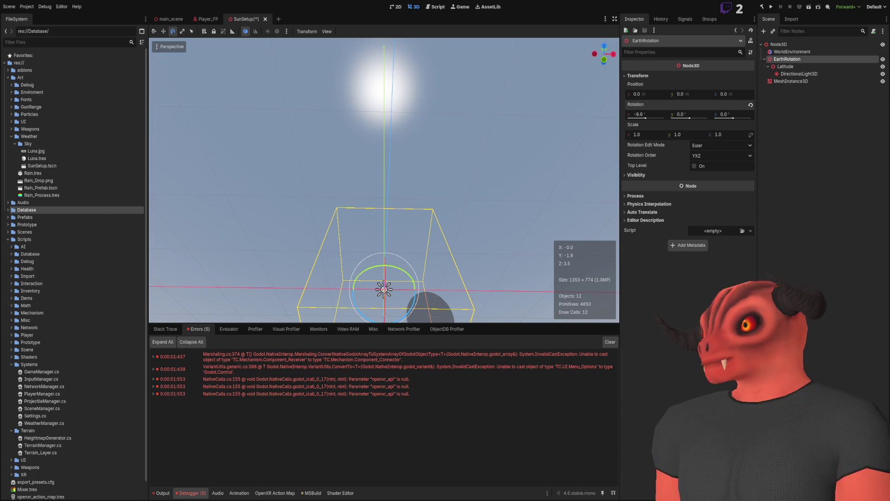
{"action": "key", "text": "alt+Tab"}
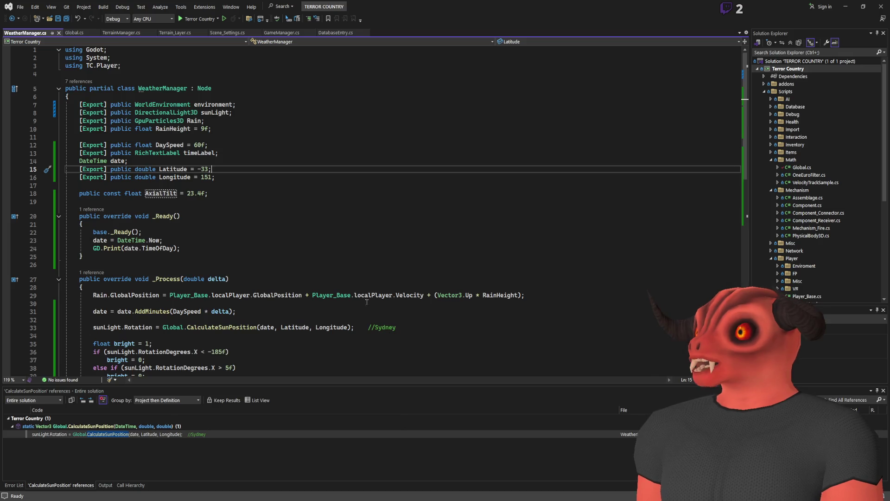
Step: Add empty lines inside CalculateSun and remove a stray backslash line
{"action": "scroll", "coordinate": [334, 224], "scroll_direction": "down", "scroll_amount": 11}
{"action": "scroll", "coordinate": [279, 236], "scroll_direction": "up", "scroll_amount": 2}
{"action": "left_click", "coordinate": [254, 247]}
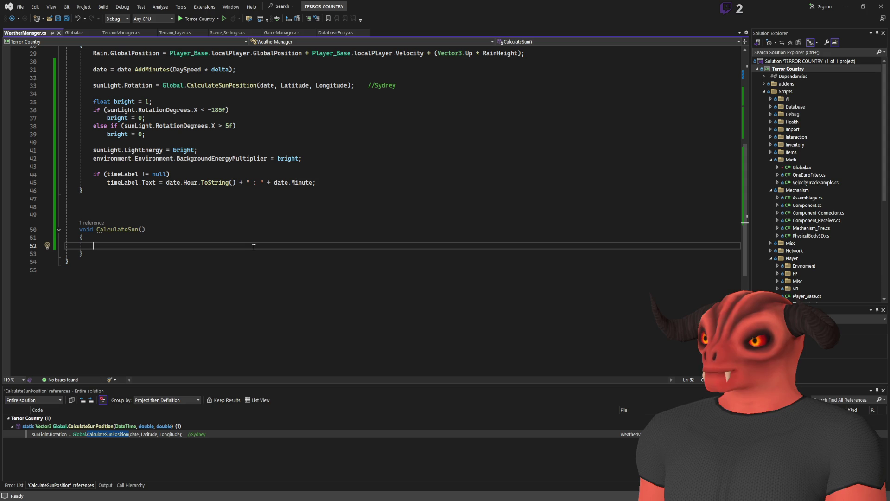
{"action": "type", "text": "\\"}
{"action": "key", "text": "Return"}
{"action": "key", "text": "Return"}
{"action": "key", "text": "Return"}
{"action": "key", "text": "Up"}
{"action": "key", "text": "Up"}
{"action": "key", "text": "BackSpace"}
{"action": "key", "text": "BackSpace"}
{"action": "key", "text": "Up"}
Step: Add a CalculateSun(); call in _Process below the sunLight rotation line
{"action": "left_click", "coordinate": [97, 230]}
{"action": "key", "text": "shift+End"}
{"action": "scroll", "coordinate": [195, 175], "scroll_direction": "up", "scroll_amount": 5}
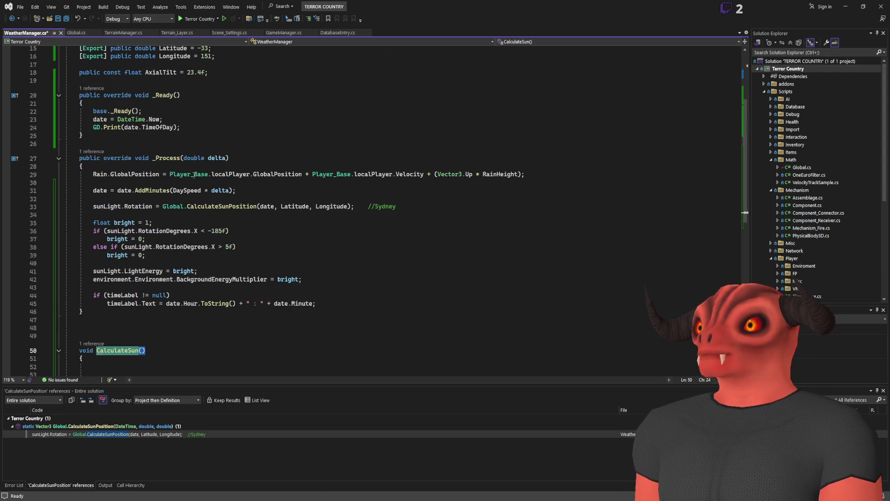
{"action": "key", "text": "ctrl+c"}
{"action": "left_click", "coordinate": [140, 213]}
{"action": "key", "text": "Return"}
{"action": "key", "text": "ctrl+v"}
{"action": "type", "text": ";"}
Step: Copy the sunLight rotation line into CalculateSun without its CalculateSunPosition call, then comment it out
{"action": "left_click_drag", "start_coordinate": [421, 207], "coordinate": [422, 200]}
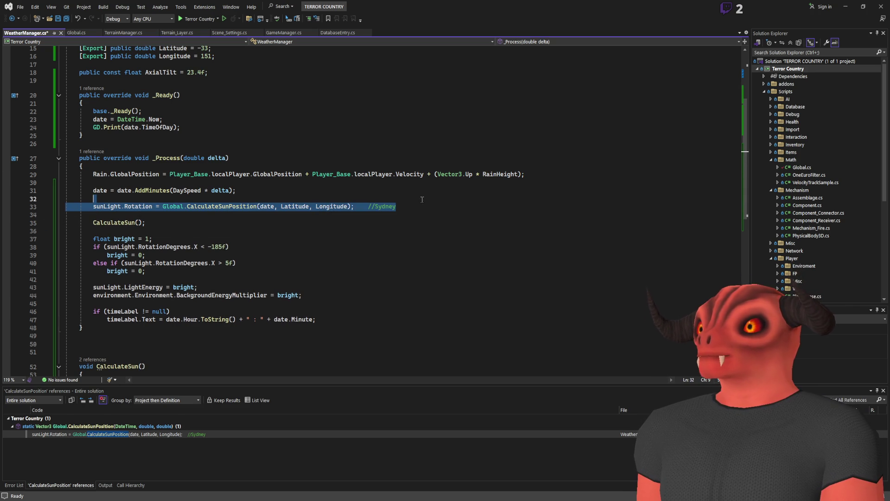
{"action": "left_click", "coordinate": [113, 208]}
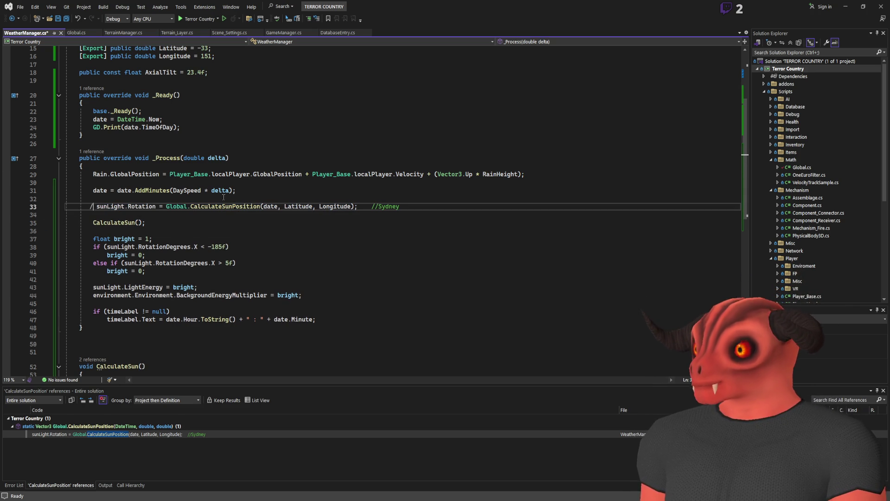
{"action": "scroll", "coordinate": [217, 206], "scroll_direction": "down", "scroll_amount": 7}
{"action": "left_click", "coordinate": [217, 204]}
{"action": "key", "text": "ctrl+v"}
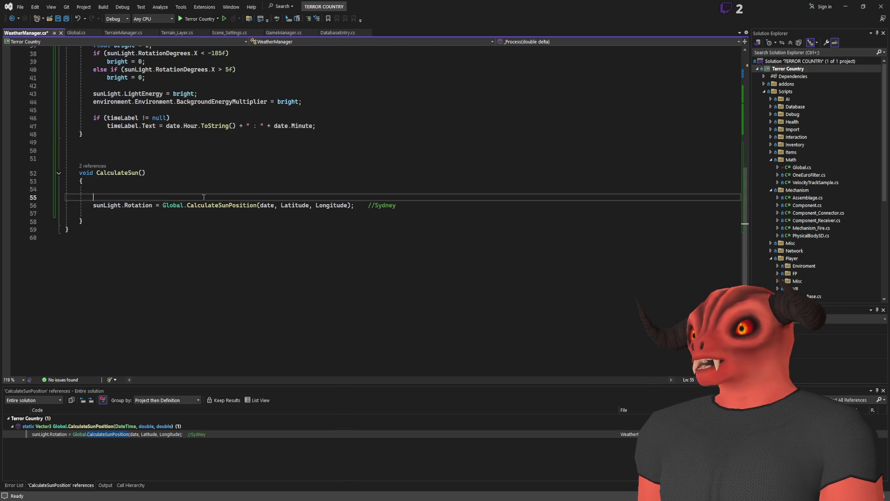
{"action": "key", "text": "Return"}
{"action": "scroll", "coordinate": [251, 215], "scroll_direction": "up", "scroll_amount": 3}
{"action": "left_click_drag", "start_coordinate": [162, 294], "coordinate": [353, 293]}
{"action": "key", "text": "Delete"}
{"action": "key", "text": "Left"}
{"action": "key", "text": "Left"}
{"action": "key", "text": "Left"}
{"action": "type", "text": "//"}
{"action": "key", "text": "Up"}
{"action": "key", "text": "Up"}
{"action": "key", "text": "Up"}
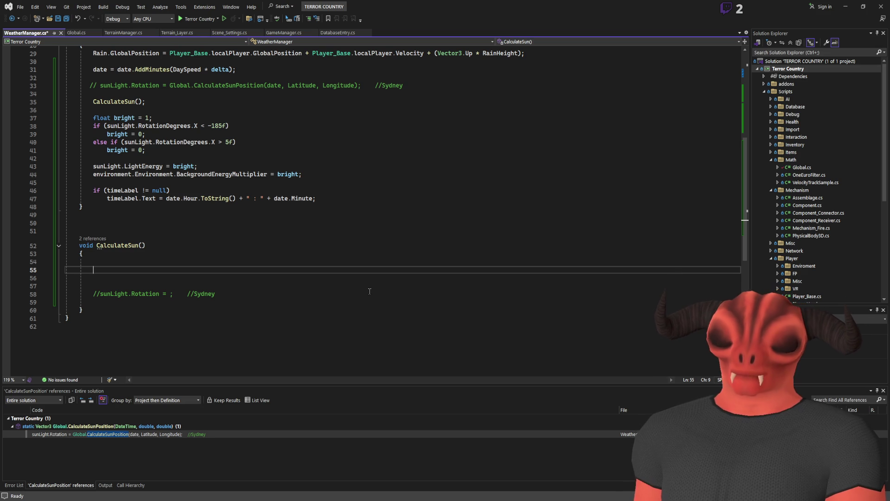
Step: Add a public float TimeOfDay field below the AxialTilt constant
{"action": "scroll", "coordinate": [370, 291], "scroll_direction": "up", "scroll_amount": 5}
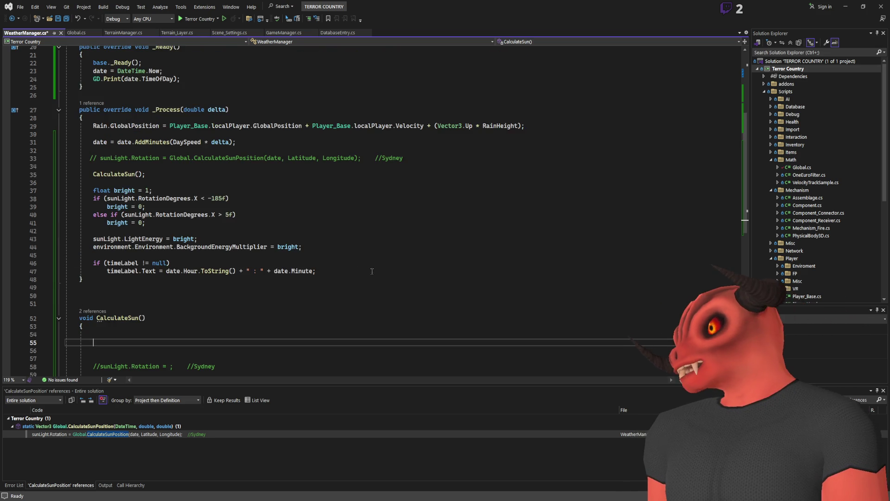
{"action": "scroll", "coordinate": [192, 237], "scroll_direction": "up", "scroll_amount": 4}
{"action": "left_click", "coordinate": [247, 192]}
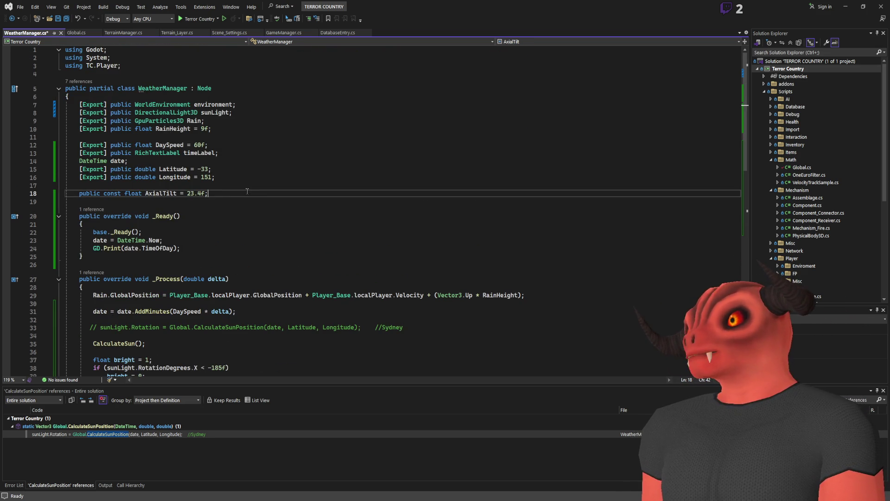
{"action": "key", "text": "Return"}
{"action": "type", "text": "public float"}
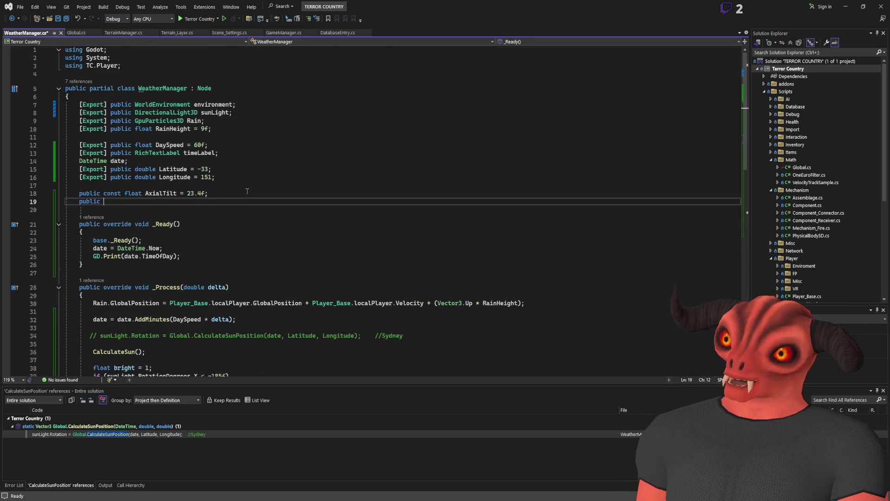
{"action": "type", "text": " TimeOf"}
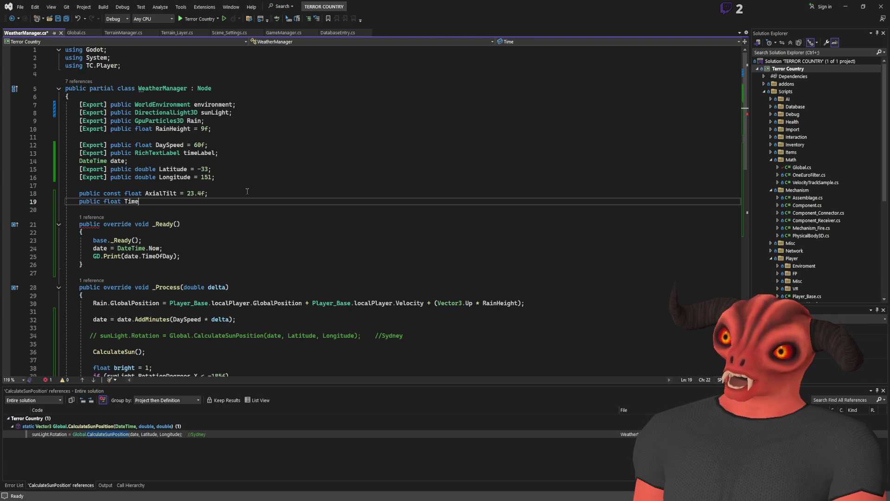
{"action": "key", "text": "BackSpace"}
{"action": "key", "text": "BackSpace"}
{"action": "type", "text": "= 0;"}
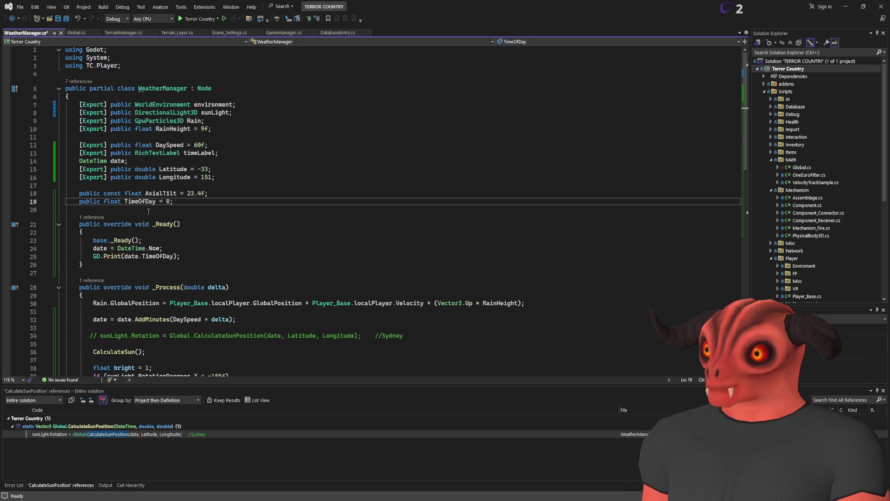
Step: Start a TimeOfDay statement in CalculateSun and give the method a float parameter
{"action": "scroll", "coordinate": [228, 205], "scroll_direction": "down", "scroll_amount": 11}
{"action": "left_click", "coordinate": [260, 222]}
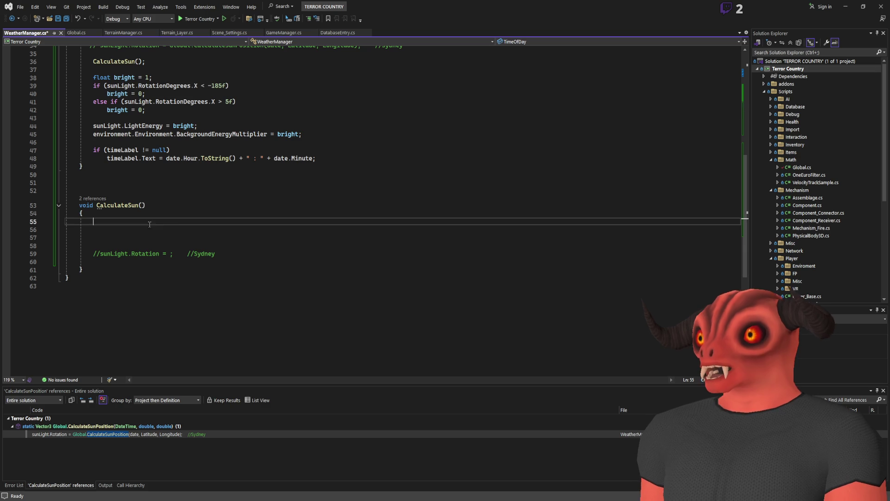
{"action": "type", "text": "TimeOfDay"}
{"action": "key", "text": "Return"}
{"action": "key", "text": "BackSpace"}
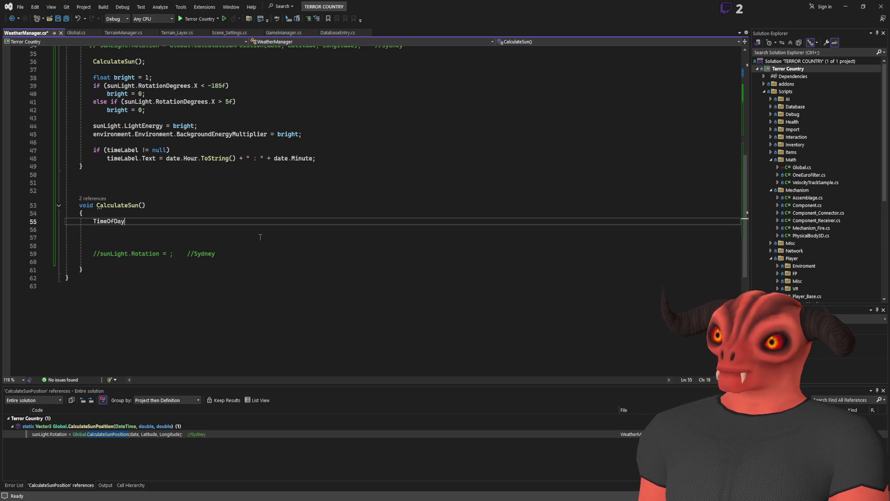
{"action": "scroll", "coordinate": [260, 237], "scroll_direction": "up", "scroll_amount": 8}
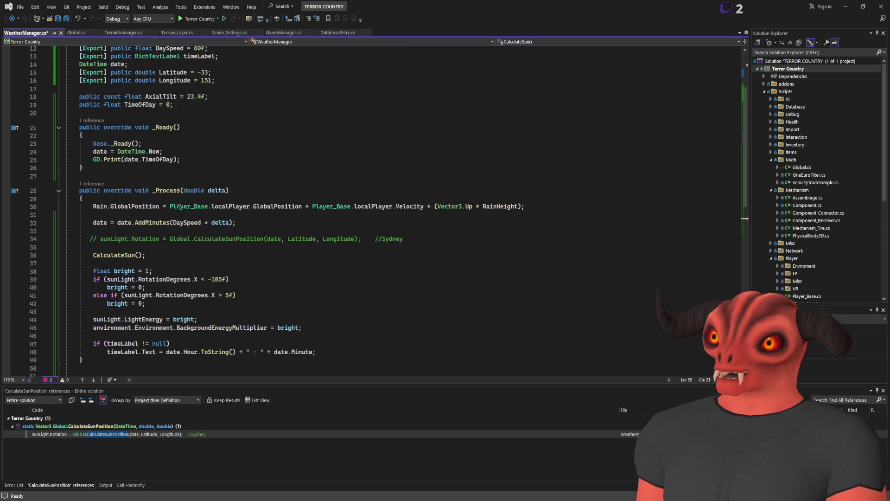
{"action": "scroll", "coordinate": [223, 246], "scroll_direction": "down", "scroll_amount": 6}
{"action": "left_click", "coordinate": [139, 253]}
{"action": "type", "text": "float delta)"}
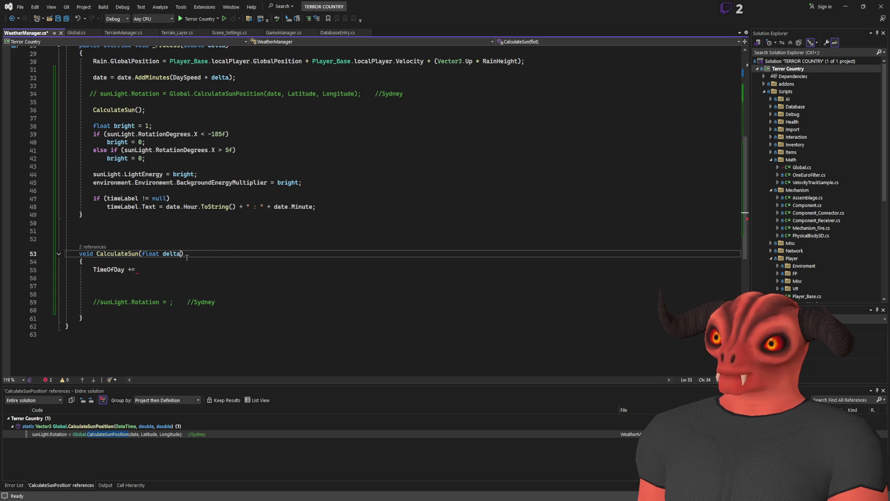
Step: Pass (float)delta in the _Process call and finish 'TimeOfDay += delta;' in CalculateSun
{"action": "scroll", "coordinate": [207, 169], "scroll_direction": "up", "scroll_amount": 4}
{"action": "left_click", "coordinate": [139, 207]}
{"action": "key", "text": "BackSpace"}
{"action": "type", "text": "(float)delta"}
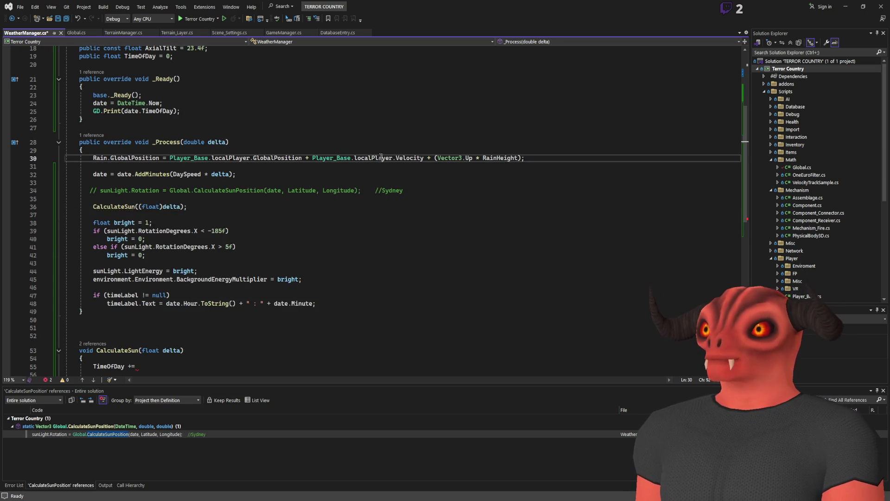
{"action": "scroll", "coordinate": [177, 222], "scroll_direction": "down", "scroll_amount": 4}
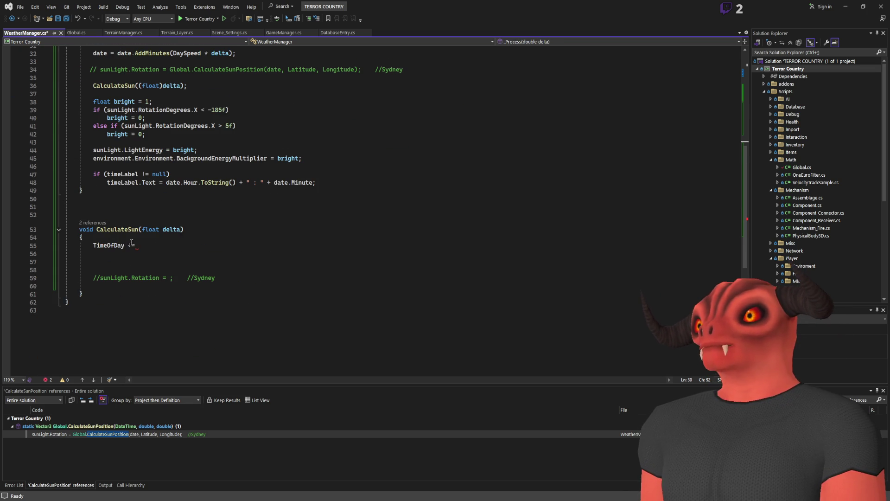
{"action": "left_click", "coordinate": [176, 245]}
{"action": "type", "text": "delta;"}
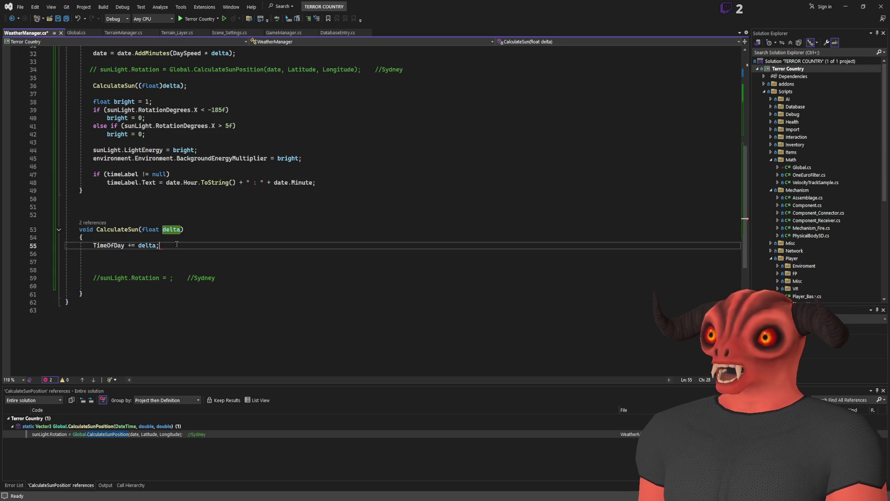
{"action": "scroll", "coordinate": [158, 243], "scroll_direction": "up", "scroll_amount": 9}
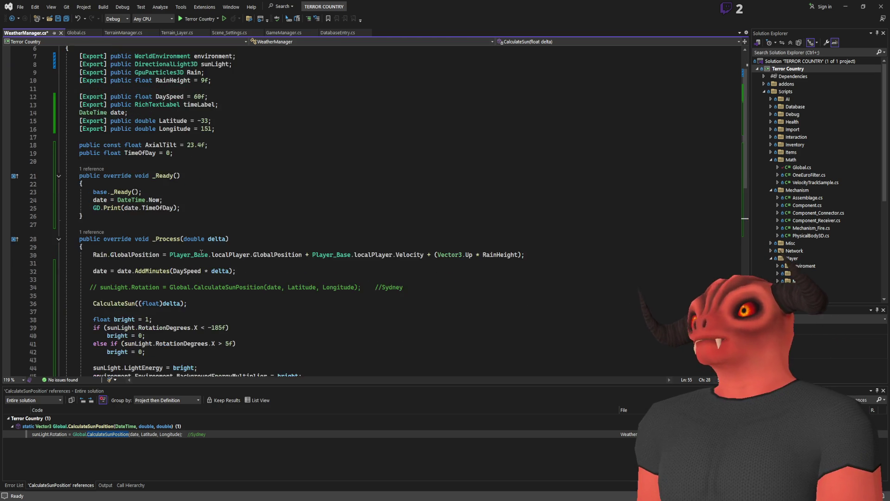
{"action": "left_click", "coordinate": [192, 178]}
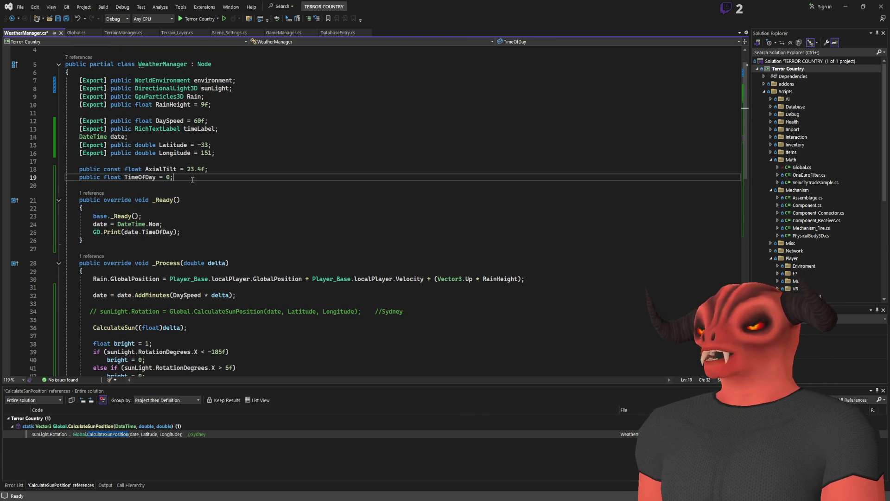
Step: Add a public float TimeScale = 60 field and multiply delta by TimeScale in the TimeOfDay update
{"action": "key", "text": "Return"}
{"action": "type", "text": "public float"}
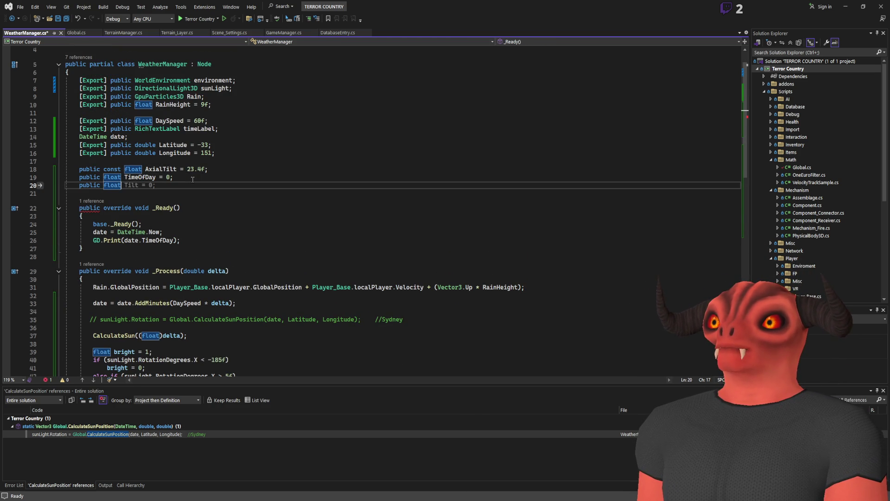
{"action": "type", "text": " TimeScale = "}
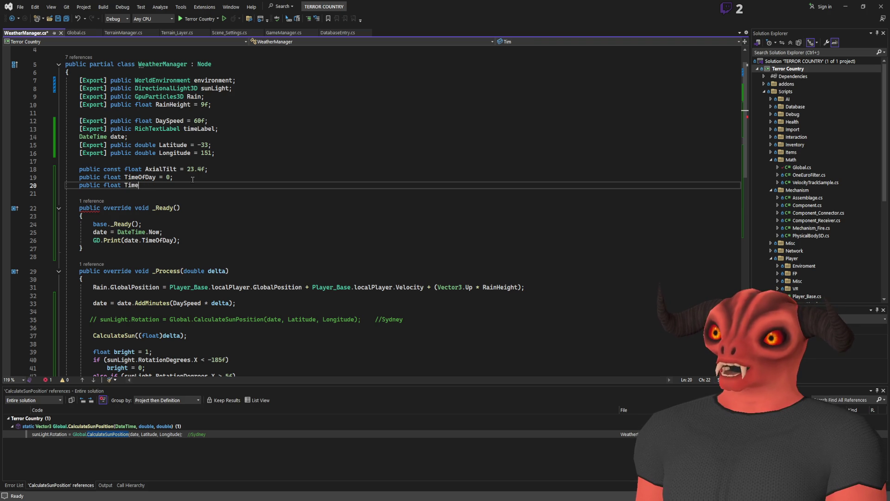
{"action": "type", "text": "60f;"}
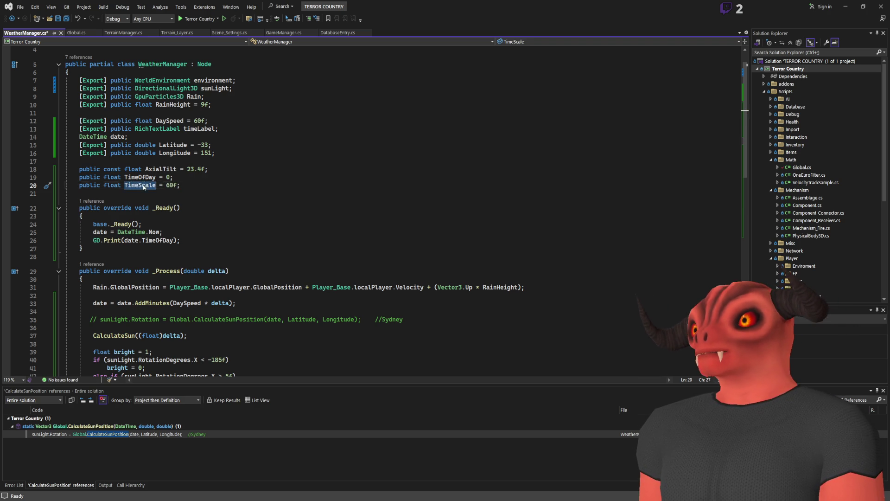
{"action": "scroll", "coordinate": [265, 187], "scroll_direction": "down", "scroll_amount": 9}
{"action": "left_click", "coordinate": [157, 278]}
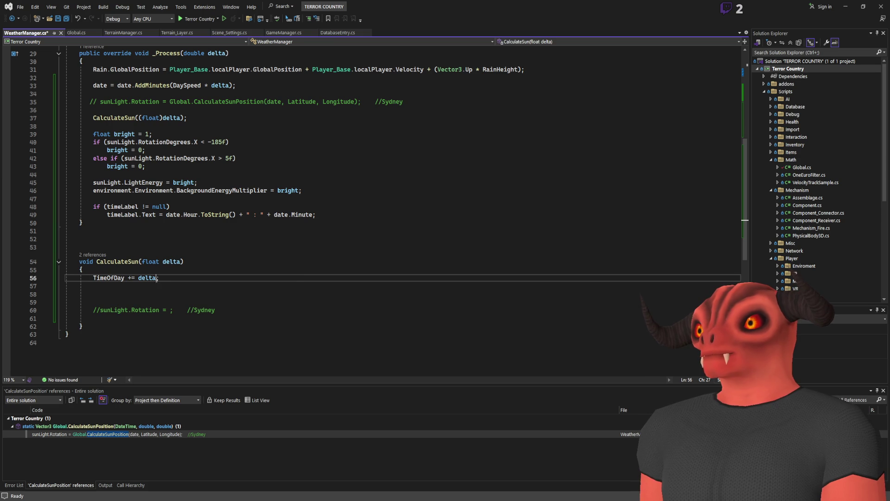
{"action": "type", "text": "* TimeScale"}
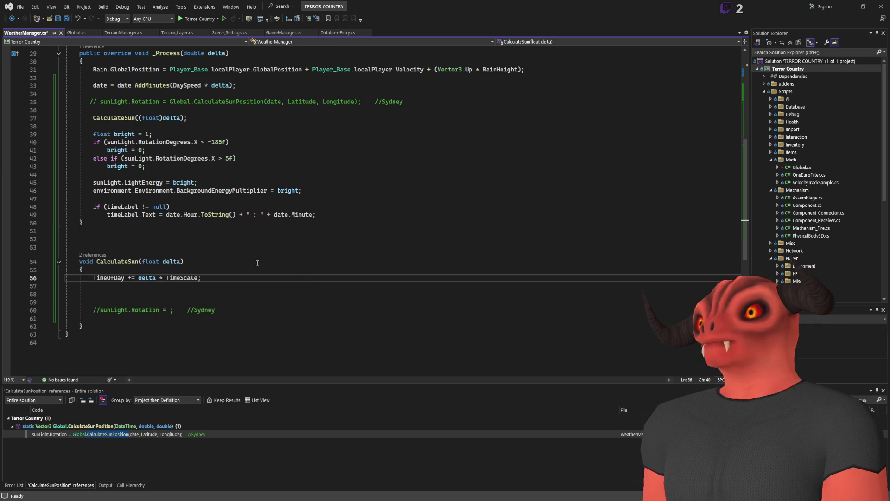
Step: Highlight delta, TimeScale and TimeOfDay to review where each is used
{"action": "scroll", "coordinate": [259, 263], "scroll_direction": "up", "scroll_amount": 9}
{"action": "scroll", "coordinate": [182, 186], "scroll_direction": "down", "scroll_amount": 7}
{"action": "scroll", "coordinate": [181, 186], "scroll_direction": "down", "scroll_amount": 4}
{"action": "double_click", "coordinate": [146, 229]}
{"action": "double_click", "coordinate": [182, 229]}
{"action": "double_click", "coordinate": [146, 229]}
{"action": "left_click", "coordinate": [131, 231]}
{"action": "double_click", "coordinate": [108, 229]}
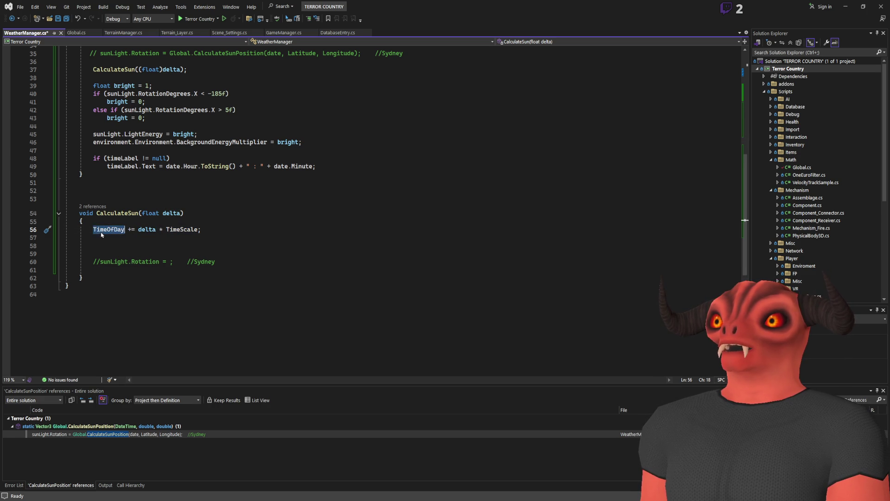
{"action": "scroll", "coordinate": [213, 190], "scroll_direction": "up", "scroll_amount": 10}
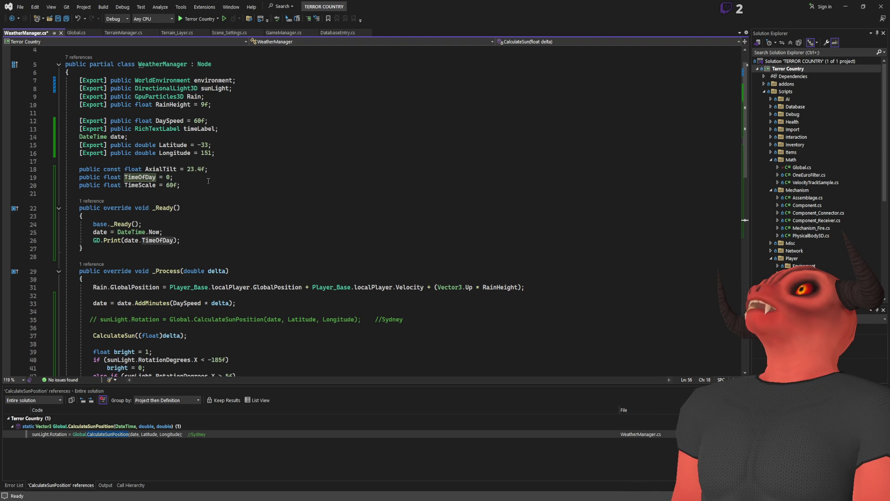
Step: Add an '[Export] public float MinutesInDay = 48;' field below TimeScale
{"action": "double_click", "coordinate": [172, 185]}
{"action": "type", "text": "48f"}
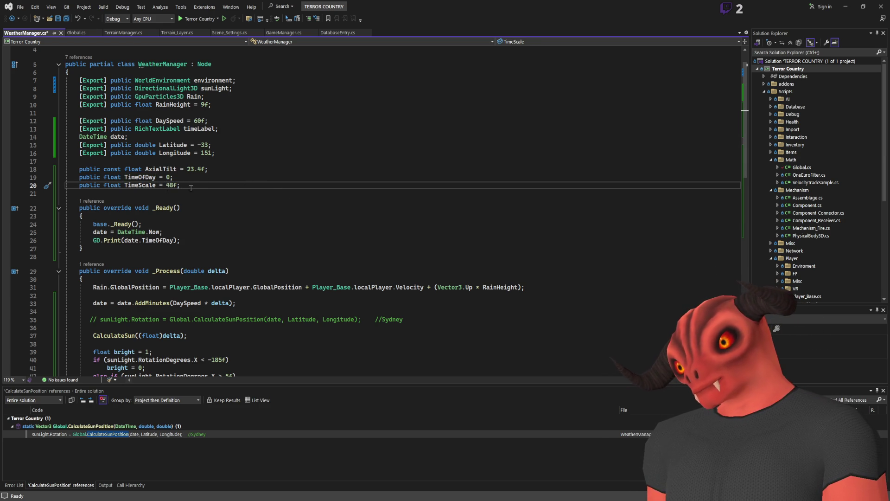
{"action": "key", "text": "Return"}
{"action": "type", "text": "["}
{"action": "key", "text": "Return"}
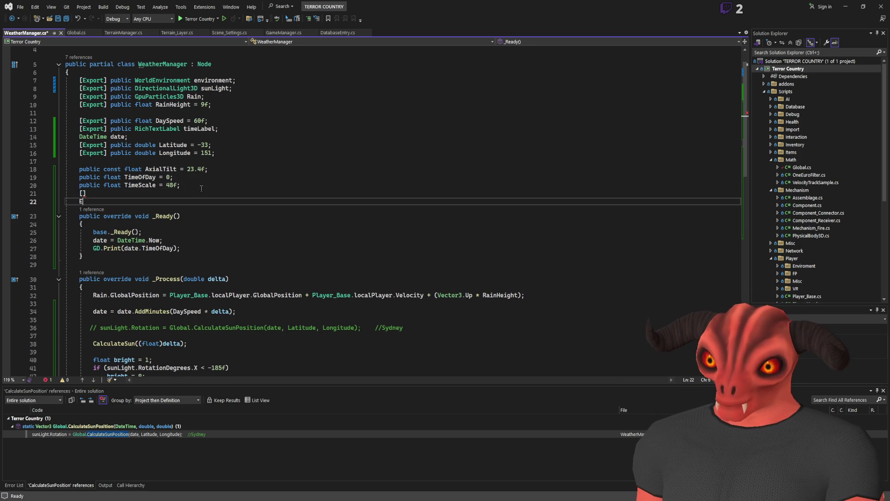
{"action": "key", "text": "Up"}
{"action": "key", "text": "Right"}
{"action": "type", "text": "Export] "}
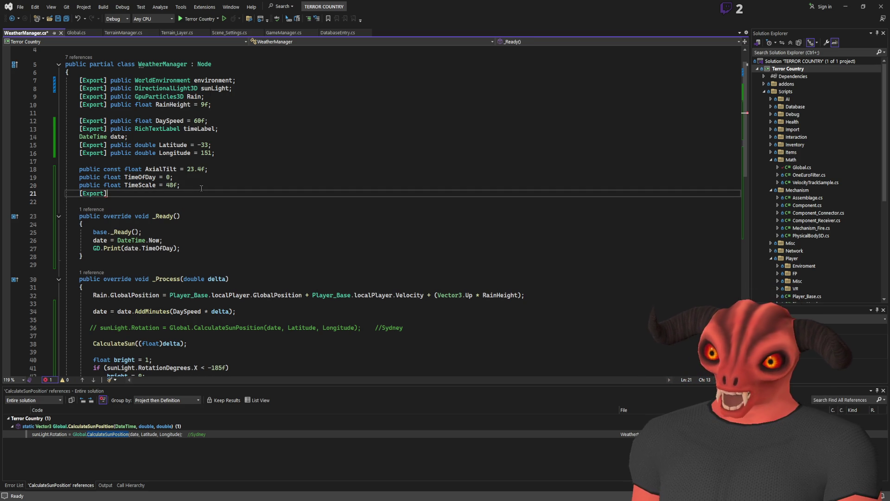
{"action": "type", "text": "public "}
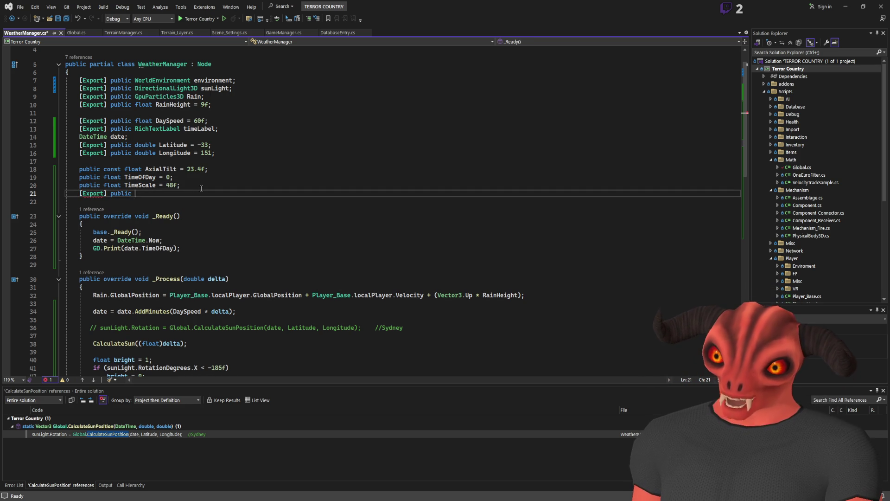
{"action": "type", "text": "float "}
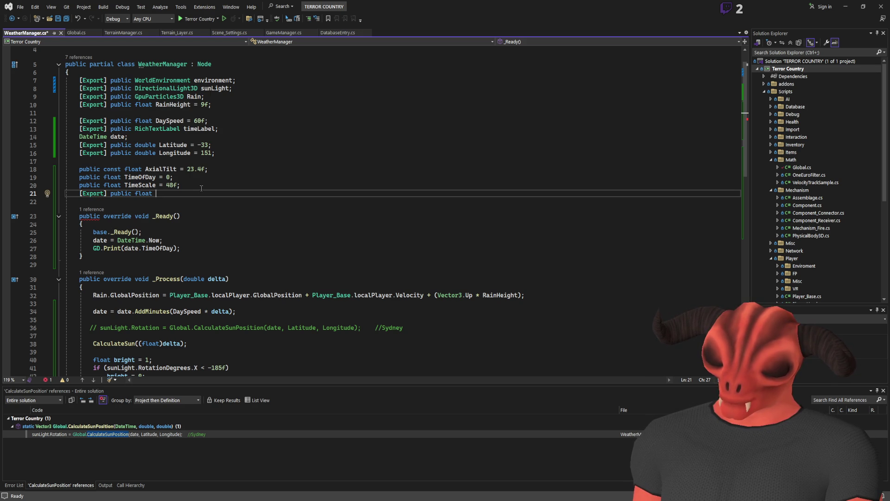
{"action": "type", "text": "MinutesIn"}
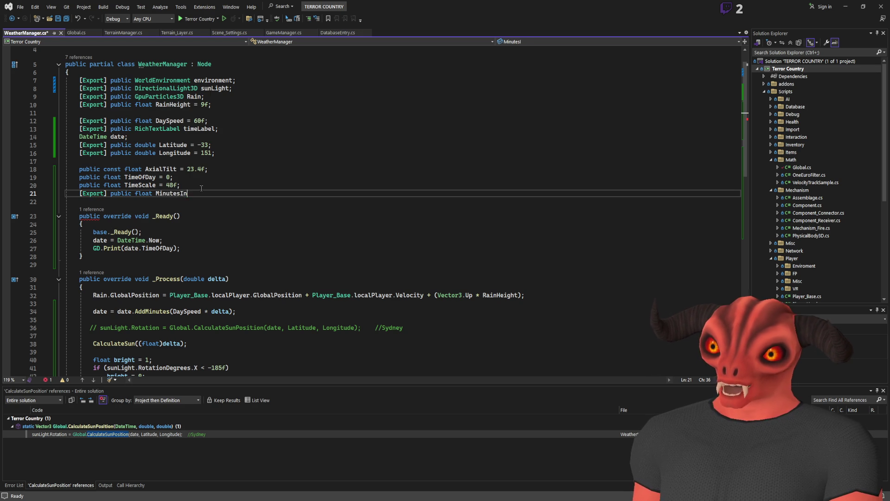
{"action": "type", "text": "Day = 48;"}
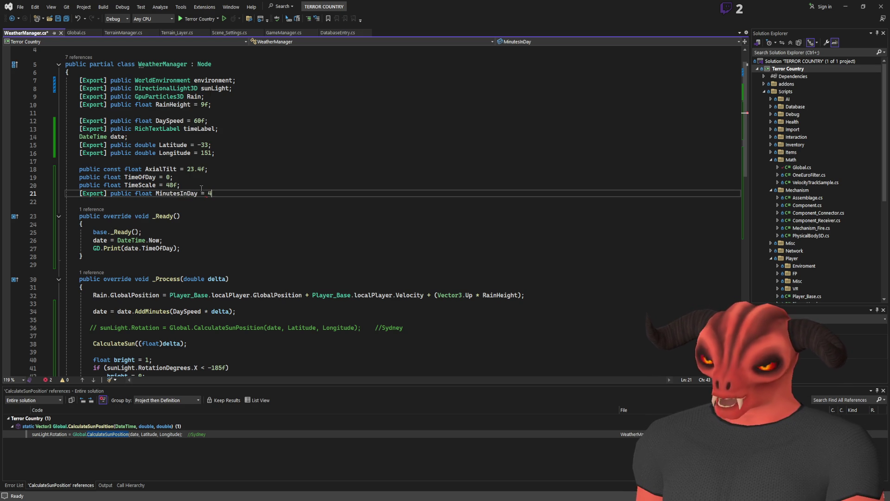
Step: Set TimeScale's default to 1f and add 'TimeScale = 1 / MinutesInDay' in _Ready
{"action": "double_click", "coordinate": [172, 185]}
{"action": "type", "text": "1f"}
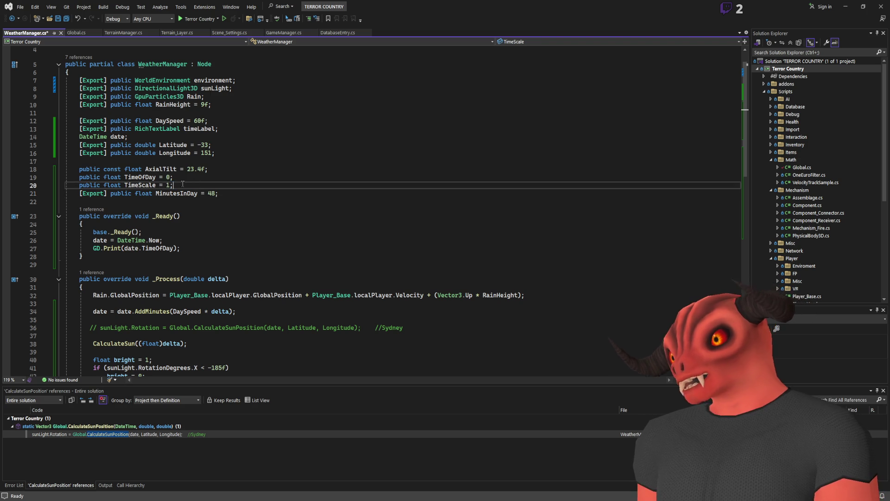
{"action": "left_click", "coordinate": [279, 240]}
{"action": "left_click", "coordinate": [282, 249]}
{"action": "key", "text": "Return"}
{"action": "key", "text": "Return"}
{"action": "type", "text": "TimeScale = "}
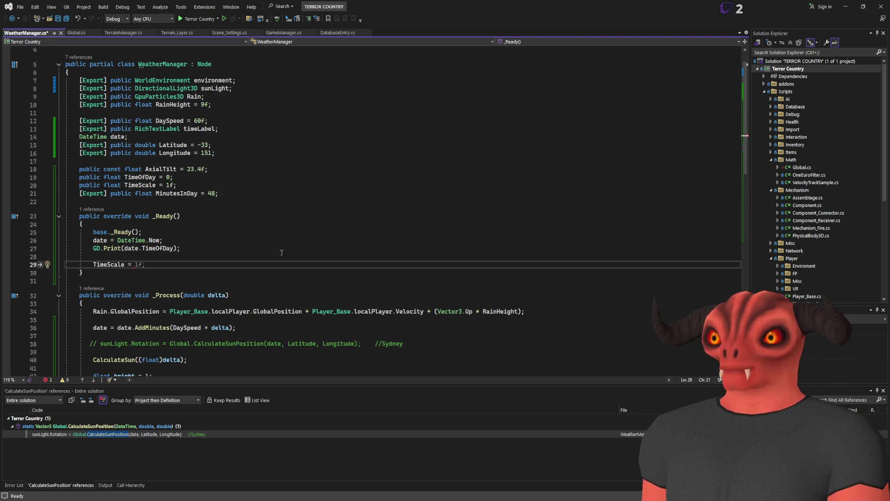
{"action": "type", "text": "MinutesInDay /"}
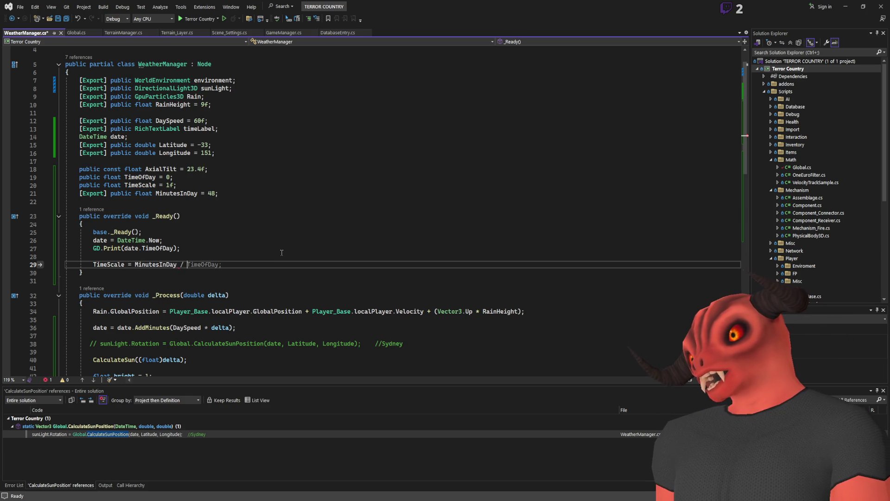
{"action": "key", "text": "BackSpace"}
{"action": "key", "text": "BackSpace"}
{"action": "key", "text": "BackSpace"}
{"action": "key", "text": "ctrl+Left"}
{"action": "key", "text": "ctrl+Left"}
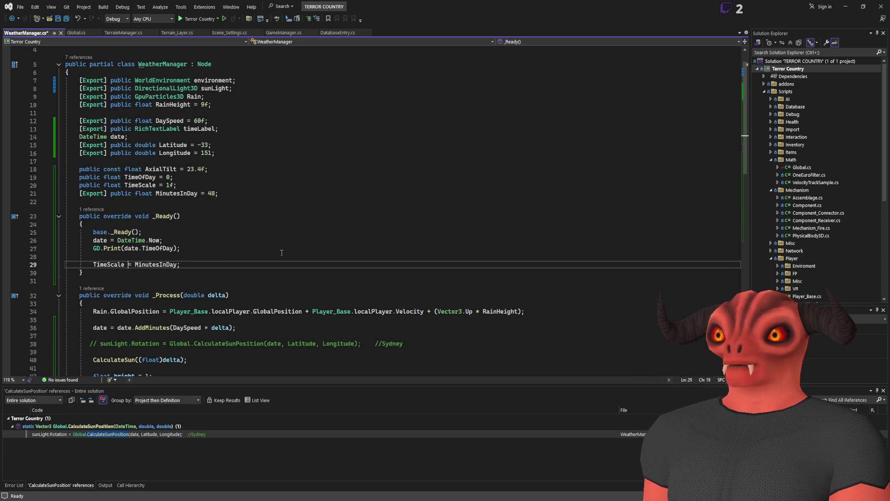
{"action": "type", "text": "1 /"}
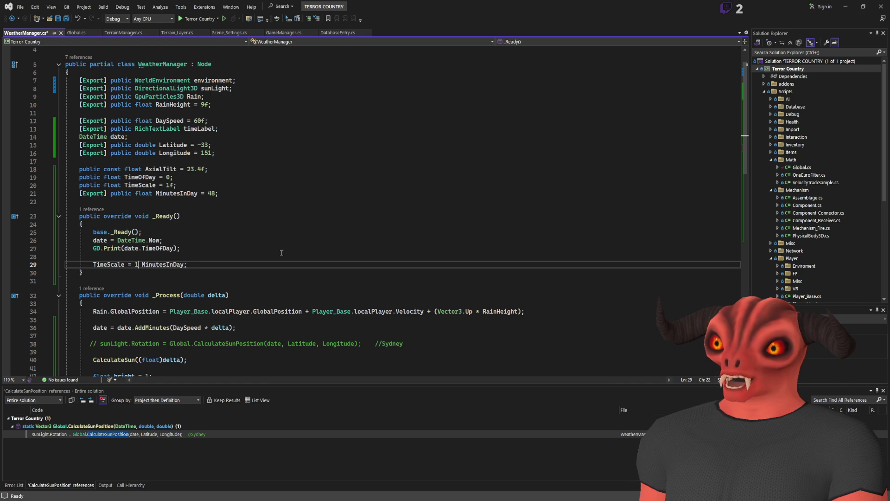
{"action": "key", "text": "End"}
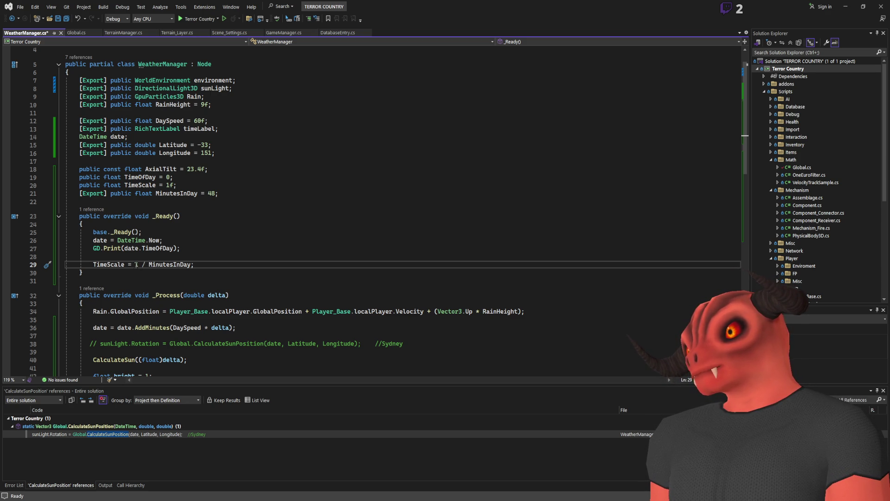
Step: Check the Godot editor, then rename the day-length field to SecondsInDay with value 2880
{"action": "key", "text": "alt+Tab"}
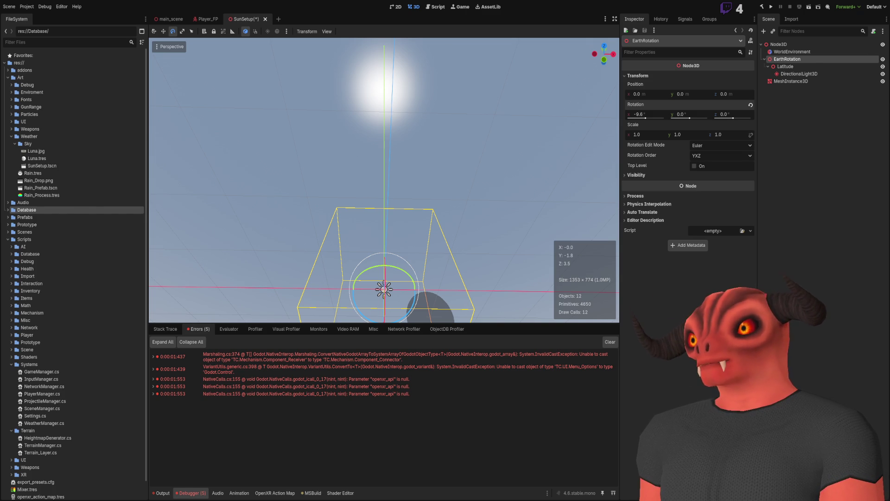
{"action": "key", "text": "alt+Tab"}
{"action": "type", "text": "80"}
{"action": "key", "text": "ctrl+Left"}
{"action": "key", "text": "ctrl+Left"}
{"action": "key", "text": "ctrl+Left"}
{"action": "key", "text": "ctrl+shift+Left"}
{"action": "type", "text": "Seconds Inda"}
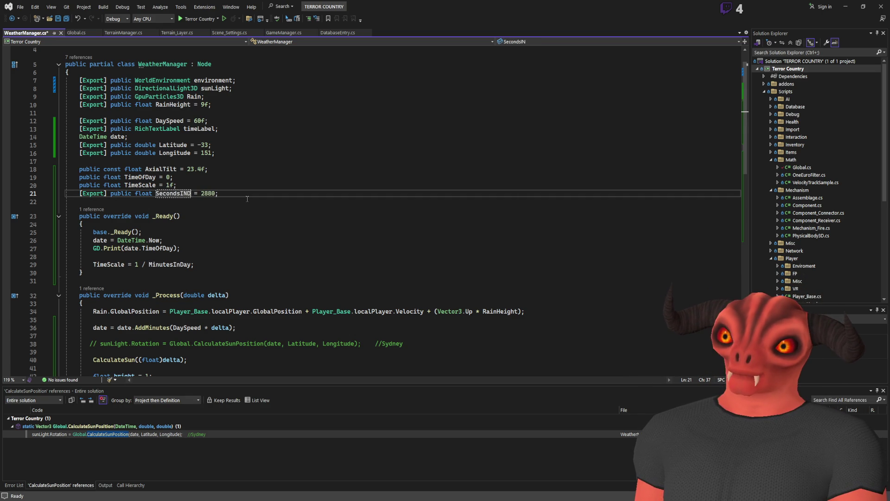
{"action": "key", "text": "BackSpace"}
{"action": "key", "text": "BackSpace"}
{"action": "type", "text": "Day"}
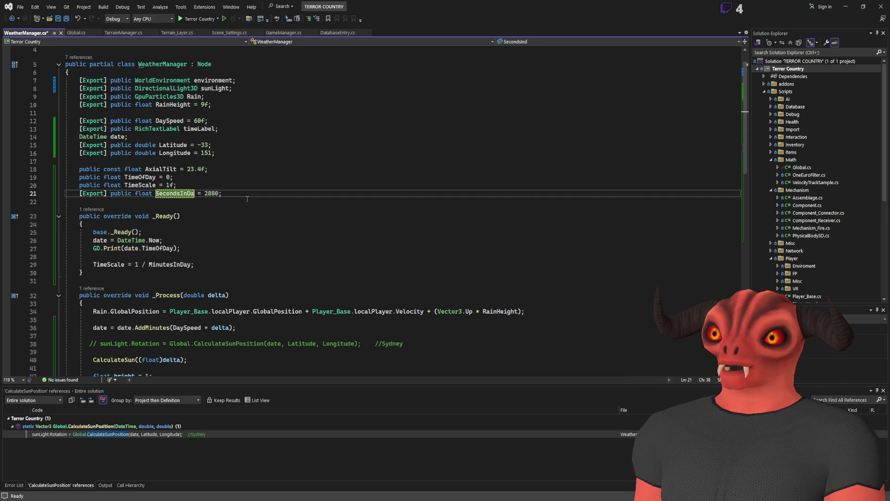
Step: Replace MinutesInDay with SecondsInDay in the _Ready TimeScale line
{"action": "left_click_drag", "start_coordinate": [247, 199], "coordinate": [228, 194]}
{"action": "double_click", "coordinate": [175, 194]}
{"action": "key", "text": "ctrl+c"}
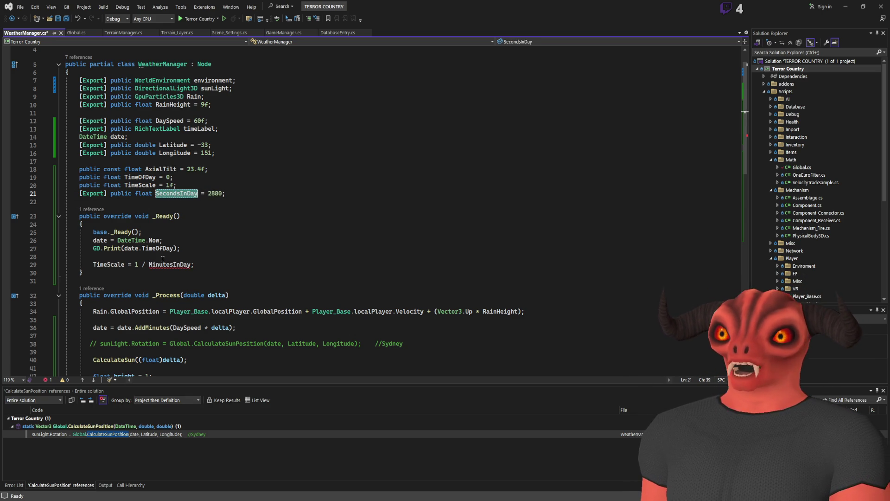
{"action": "double_click", "coordinate": [170, 264]}
{"action": "key", "text": "ctrl+v"}
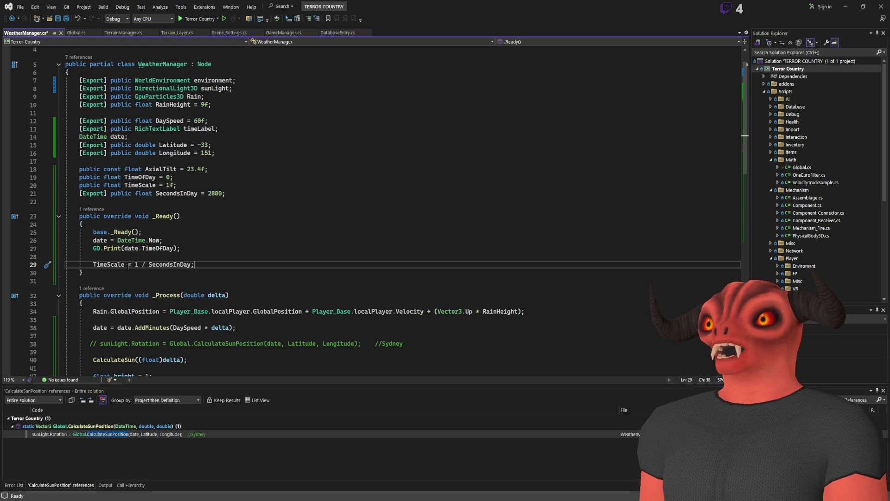
{"action": "scroll", "coordinate": [129, 267], "scroll_direction": "down", "scroll_amount": 10}
Step: Insert a '//Progress day at 1 second' comment line at the top of CalculateSun
{"action": "left_click", "coordinate": [180, 238]}
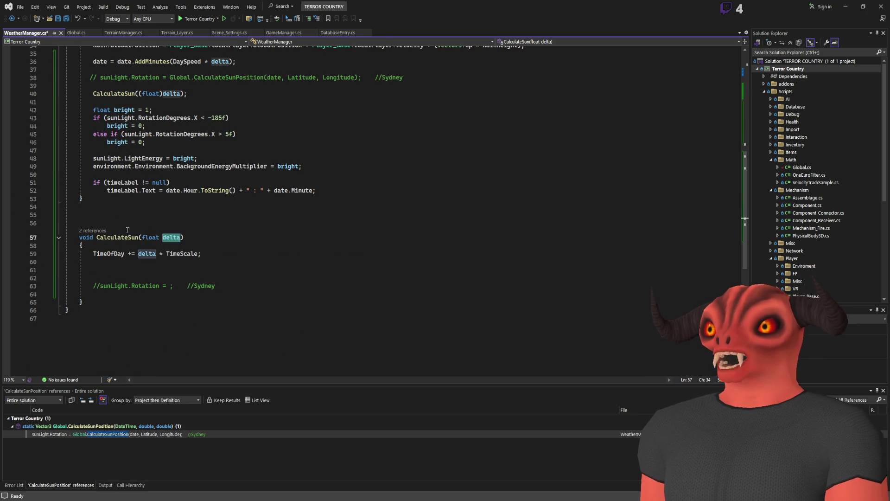
{"action": "scroll", "coordinate": [194, 246], "scroll_direction": "up", "scroll_amount": 8}
{"action": "scroll", "coordinate": [194, 247], "scroll_direction": "up", "scroll_amount": 3}
{"action": "scroll", "coordinate": [194, 246], "scroll_direction": "down", "scroll_amount": 7}
{"action": "scroll", "coordinate": [194, 246], "scroll_direction": "up", "scroll_amount": 7}
{"action": "left_click", "coordinate": [166, 216]}
{"action": "scroll", "coordinate": [236, 218], "scroll_direction": "down", "scroll_amount": 10}
{"action": "left_click", "coordinate": [193, 270]}
{"action": "key", "text": "Return"}
{"action": "type", "text": "//Progress day at 1 s"}
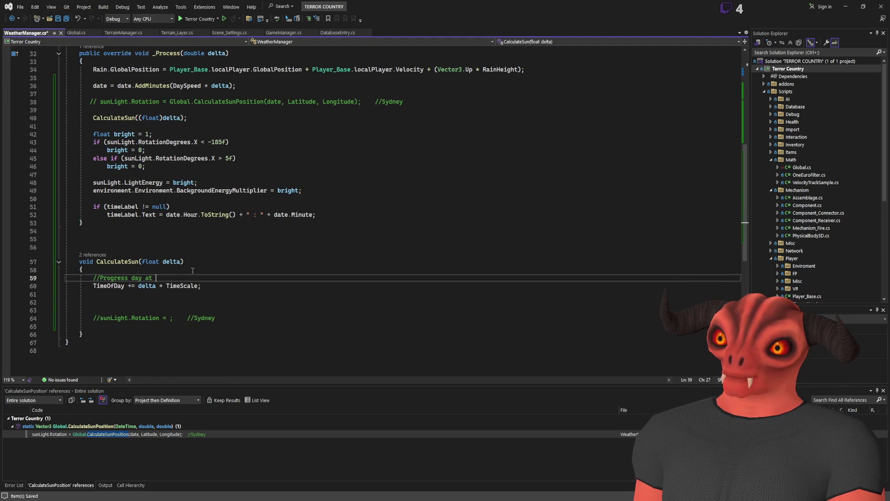
{"action": "type", "text": "econd"}
Step: Reword the comment to '1 Real minute' and save the script
{"action": "key", "text": "BackSpace"}
{"action": "key", "text": "BackSpace"}
{"action": "key", "text": "BackSpace"}
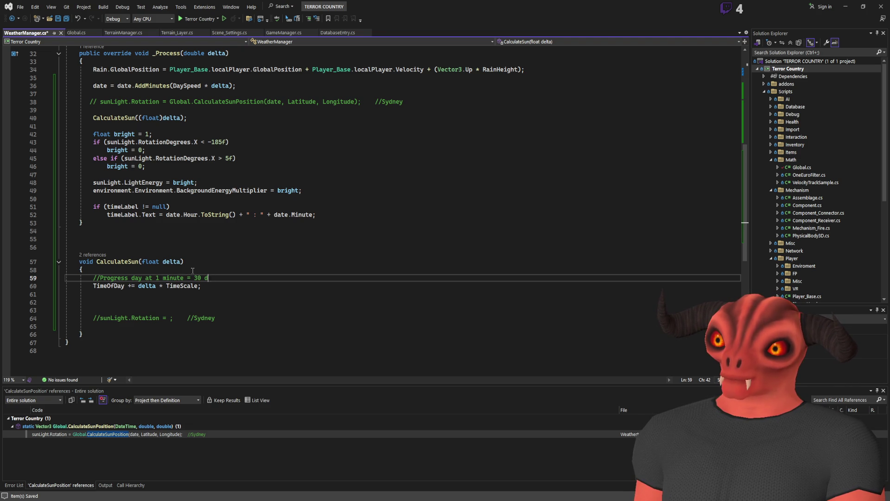
{"action": "type", "text": "utes"}
{"action": "key", "text": "ctrl+Left"}
{"action": "key", "text": "ctrl+Left"}
{"action": "key", "text": "ctrl+Left"}
{"action": "type", "text": "Real"}
{"action": "key", "text": "End"}
{"action": "key", "text": "ctrl+s"}
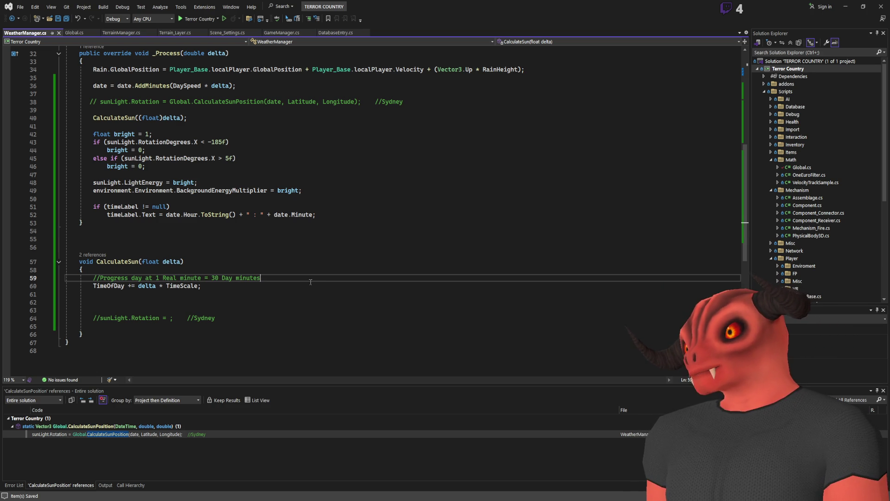
Step: Finish the comment as '= 30 Game Minutes' and save WeatherManager.cs
{"action": "double_click", "coordinate": [227, 278]}
{"action": "type", "text": "Game"}
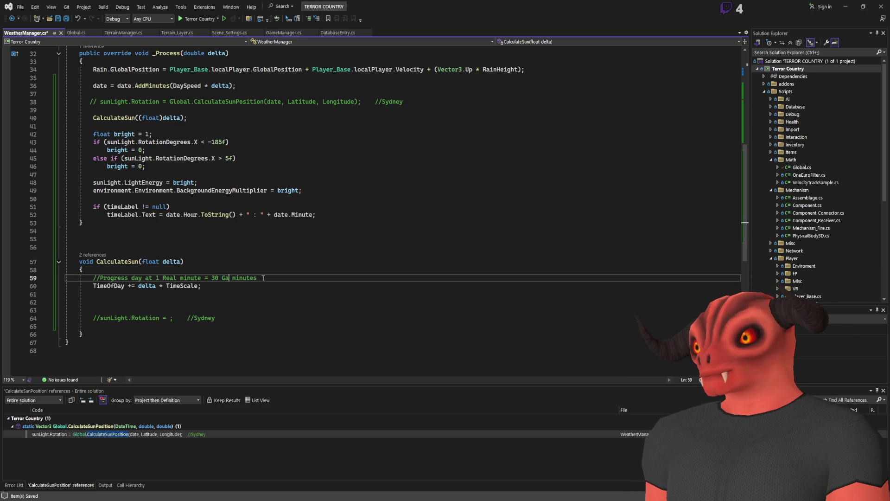
{"action": "double_click", "coordinate": [240, 278]}
{"action": "type", "text": "Minutes"}
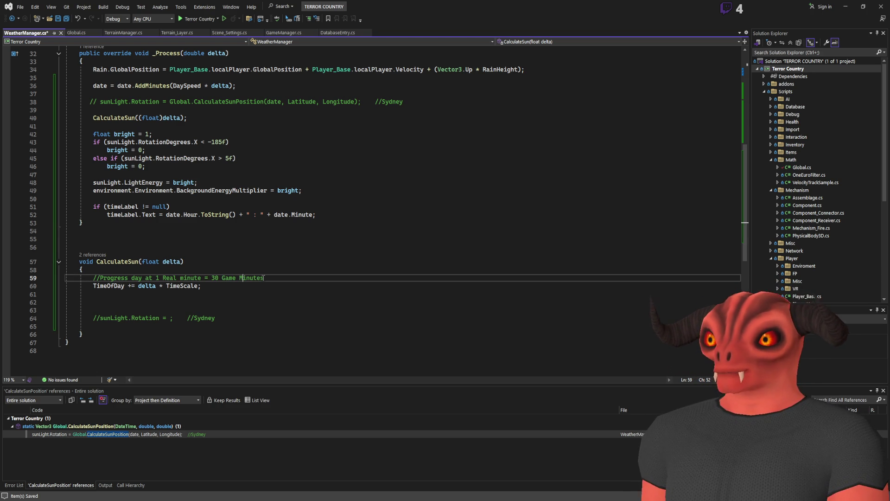
{"action": "left_click", "coordinate": [268, 287]}
{"action": "key", "text": "ctrl+s"}
Step: Glance at the Godot SunSetup scene, then select the whole TimeOfDay update line
{"action": "left_click", "coordinate": [286, 280]}
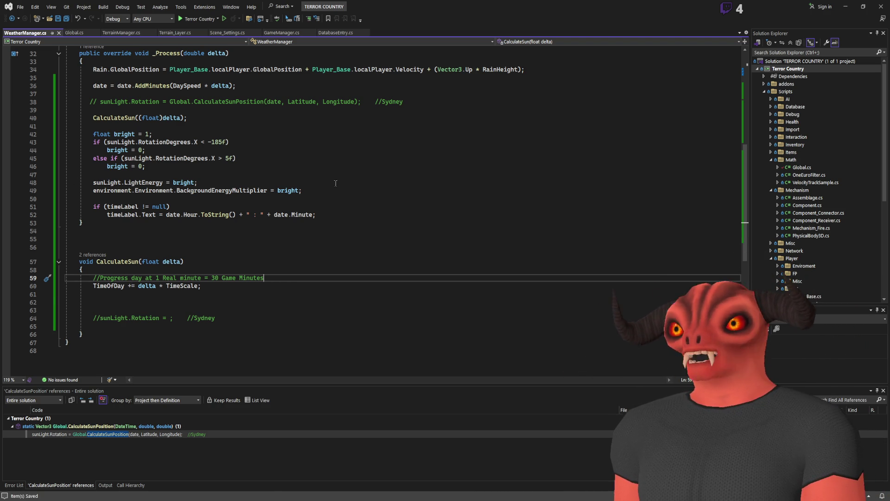
{"action": "left_click", "coordinate": [225, 285]}
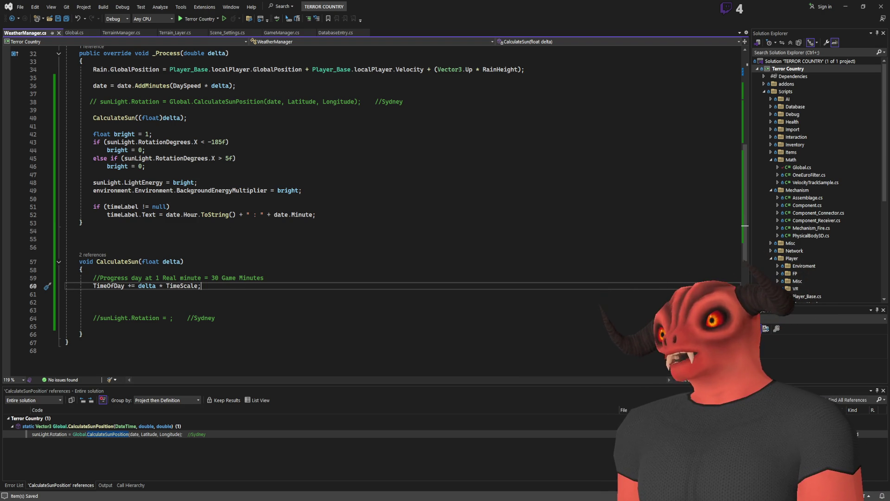
{"action": "key", "text": "alt+Tab"}
{"action": "key", "text": "alt+Tab"}
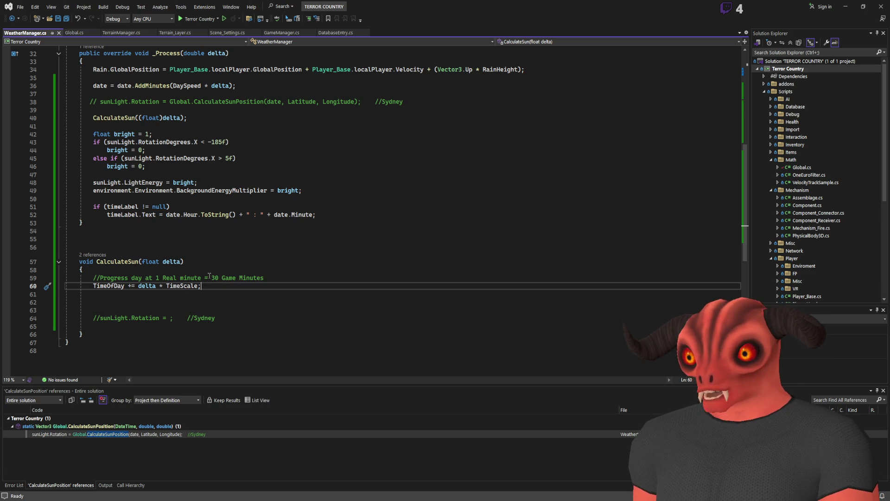
{"action": "scroll", "coordinate": [209, 275], "scroll_direction": "up", "scroll_amount": 4}
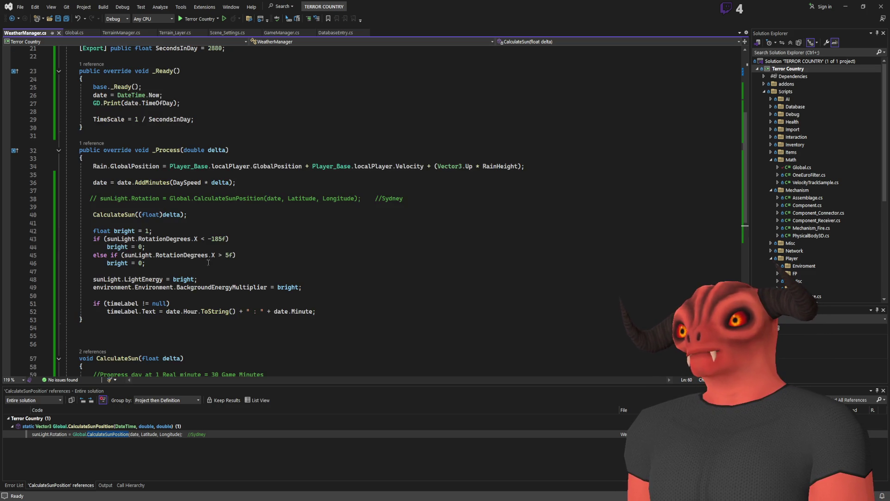
{"action": "scroll", "coordinate": [208, 261], "scroll_direction": "down", "scroll_amount": 5}
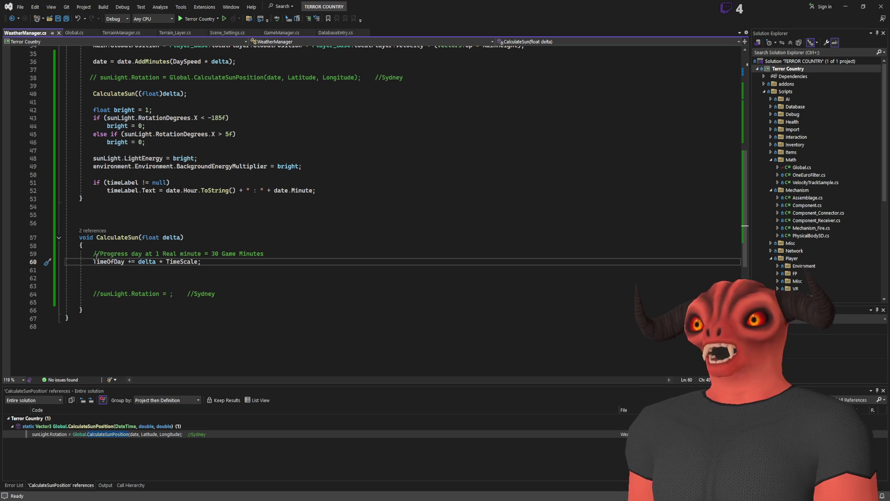
{"action": "triple_click", "coordinate": [83, 264]}
Step: Move past the TimeOfDay += delta * TimeScale line and return to the Godot SunSetup scene
{"action": "left_click", "coordinate": [92, 262], "text": "shift"}
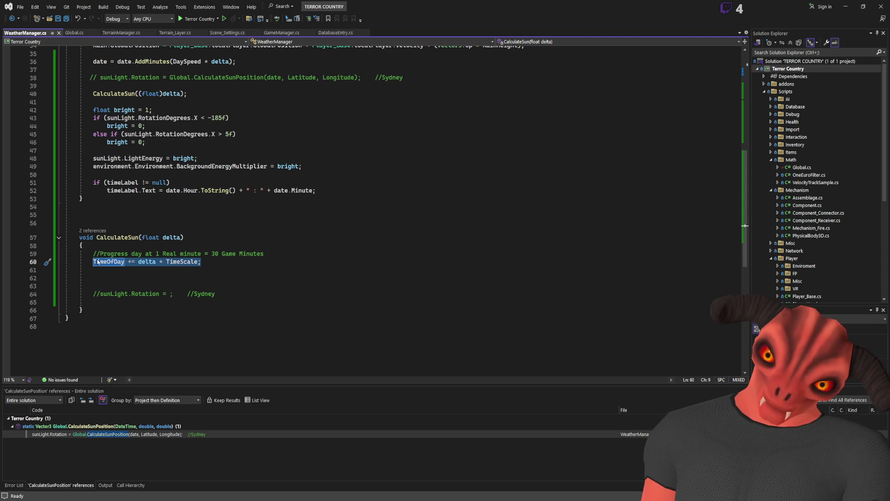
{"action": "key", "text": "Down"}
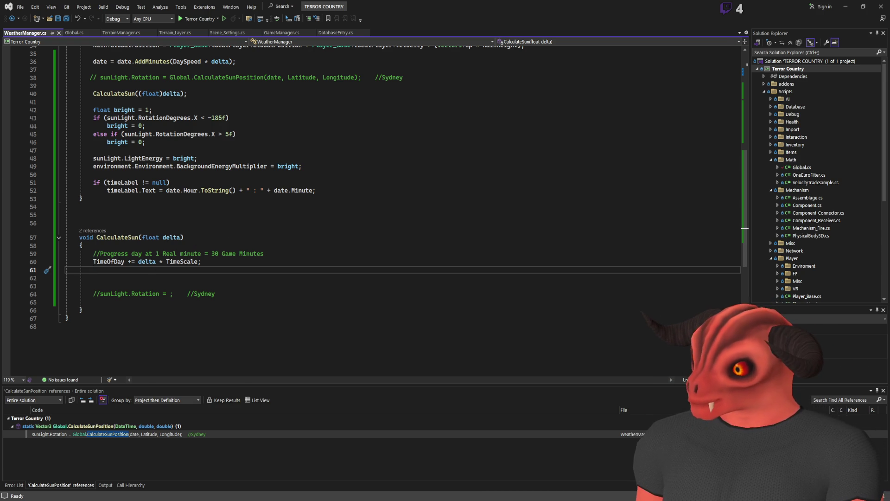
{"action": "key", "text": "alt+Tab"}
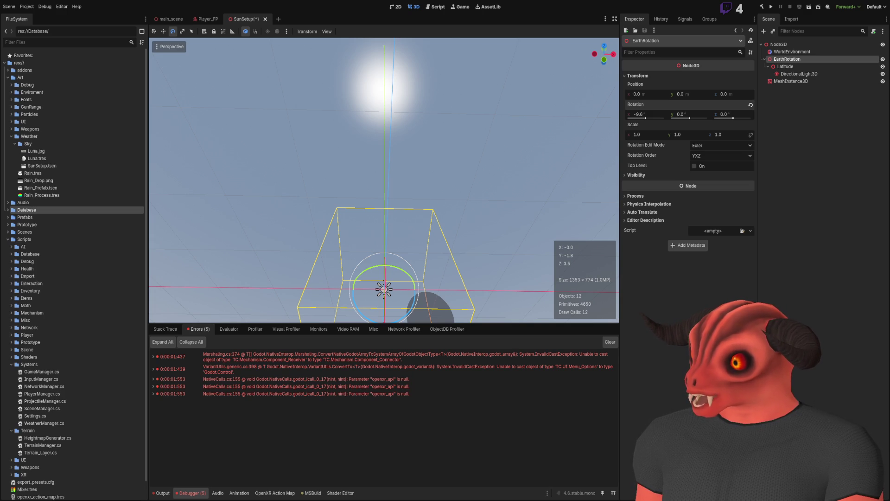
Step: Back in WeatherManager.cs, add blank lines below the TimeOfDay += delta * TimeScale update
{"action": "key", "text": "alt+Tab"}
{"action": "left_click", "coordinate": [223, 277]}
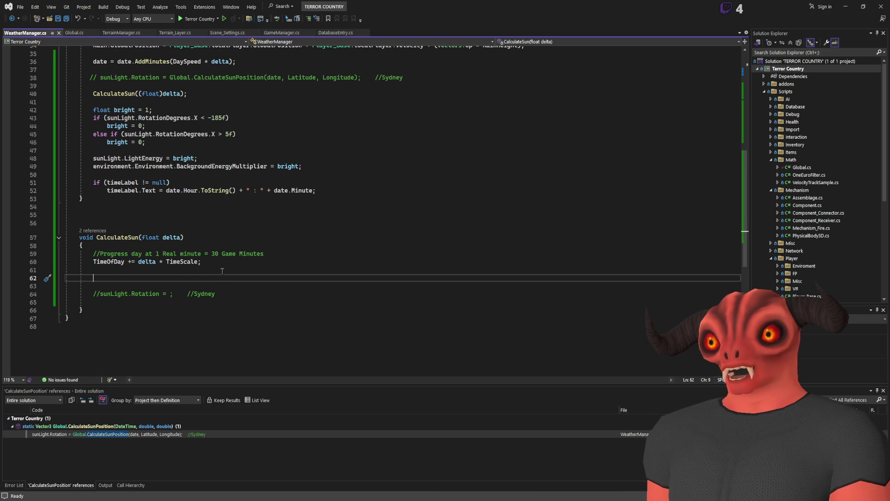
{"action": "left_click", "coordinate": [119, 263]}
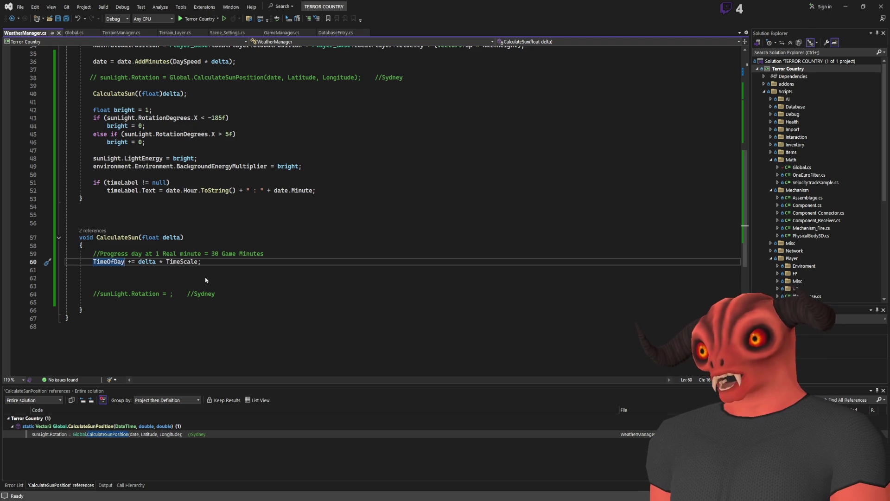
{"action": "left_click", "coordinate": [241, 271]}
{"action": "key", "text": "Return"}
{"action": "key", "text": "Return"}
{"action": "key", "text": "Return"}
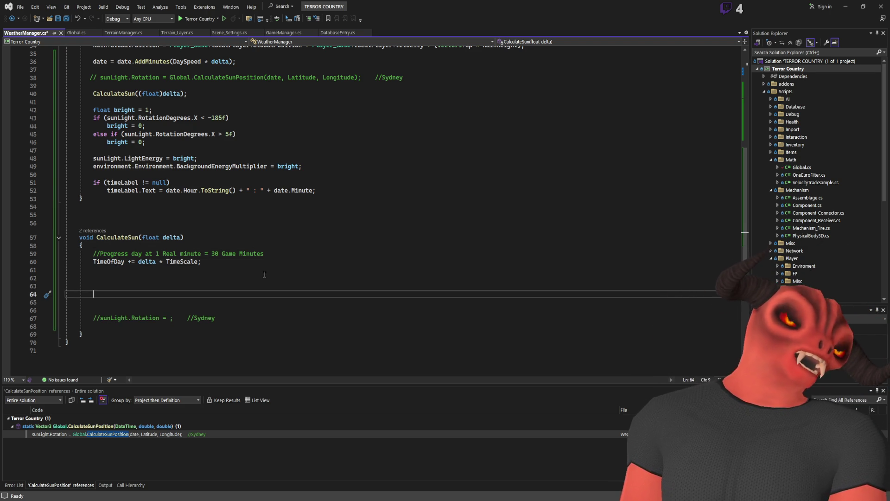
{"action": "key", "text": "Up"}
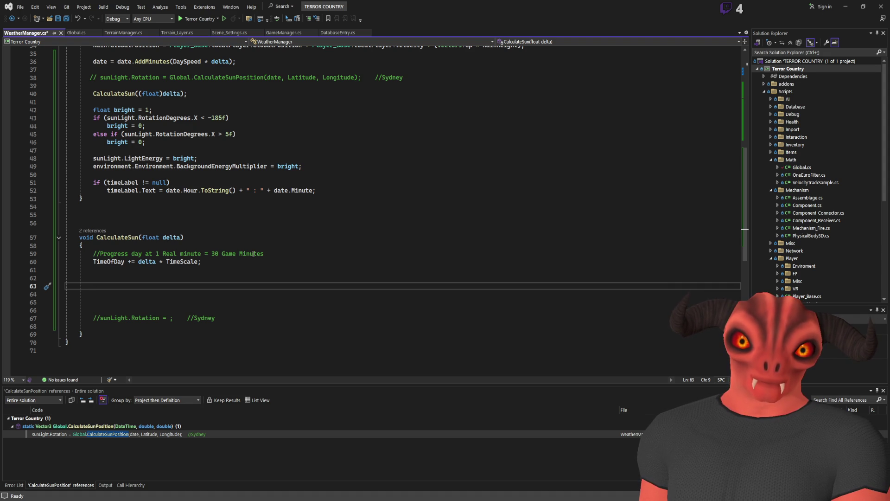
Step: Select the TimeOfDay name, park the caret on empty line 62 and glance at the SunSetup scene
{"action": "double_click", "coordinate": [109, 262]}
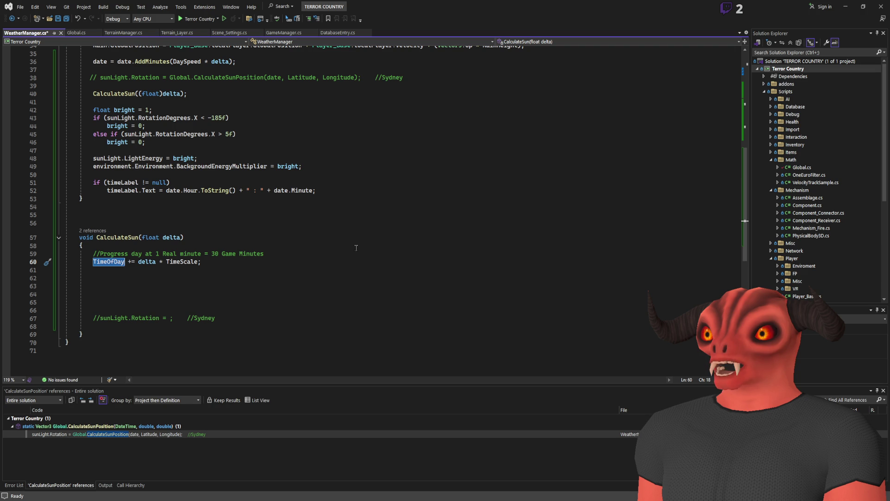
{"action": "left_click", "coordinate": [170, 282]}
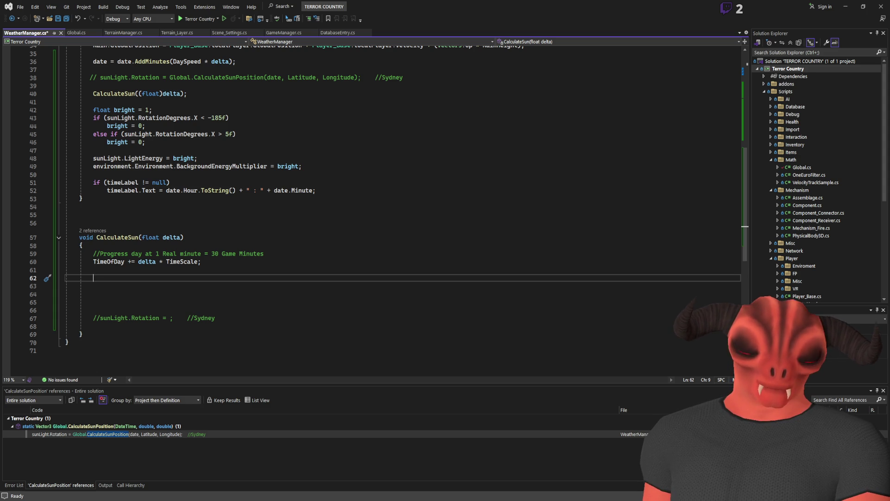
{"action": "key", "text": "alt+Tab"}
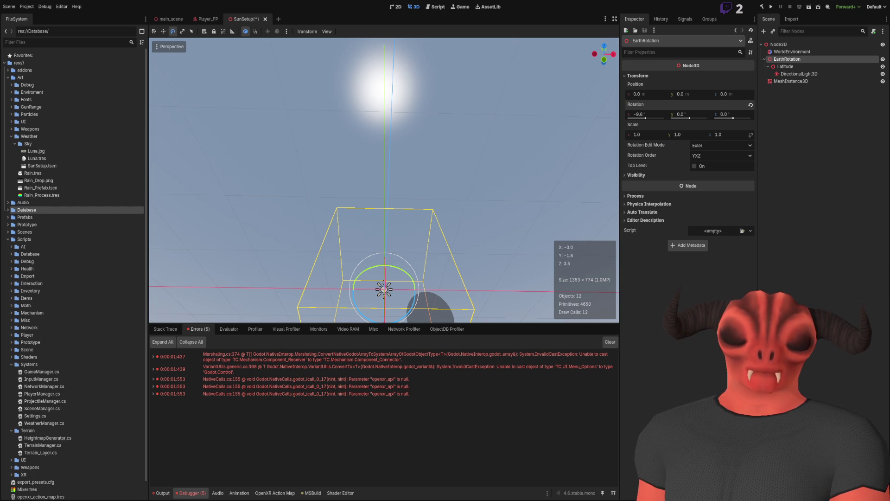
{"action": "key", "text": "alt+Tab"}
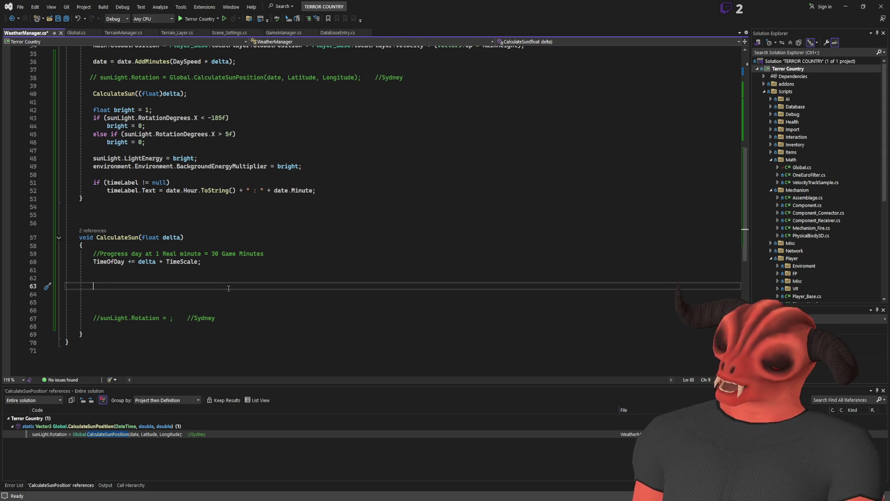
Step: Declare Vector3 newRotation = new Vector3(0,0,0); in CalculateSun
{"action": "type", "text": "Vector3"}
{"action": "type", "text": " newRotatio"}
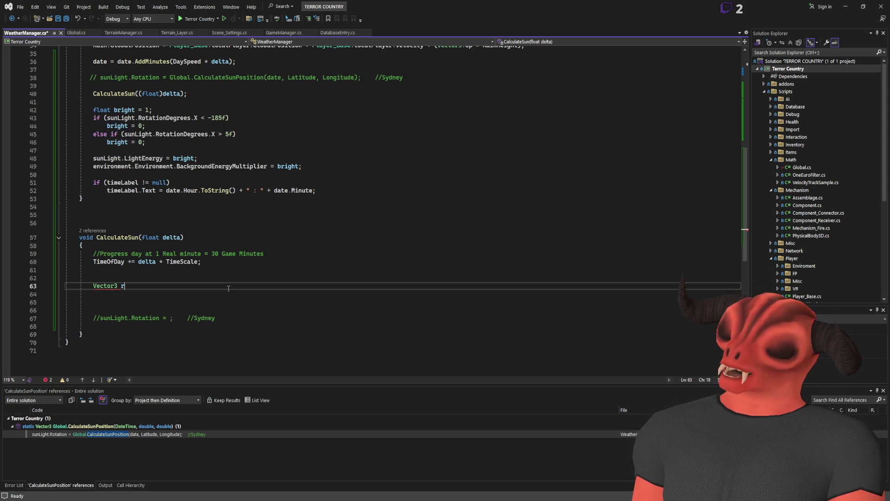
{"action": "type", "text": "n ="}
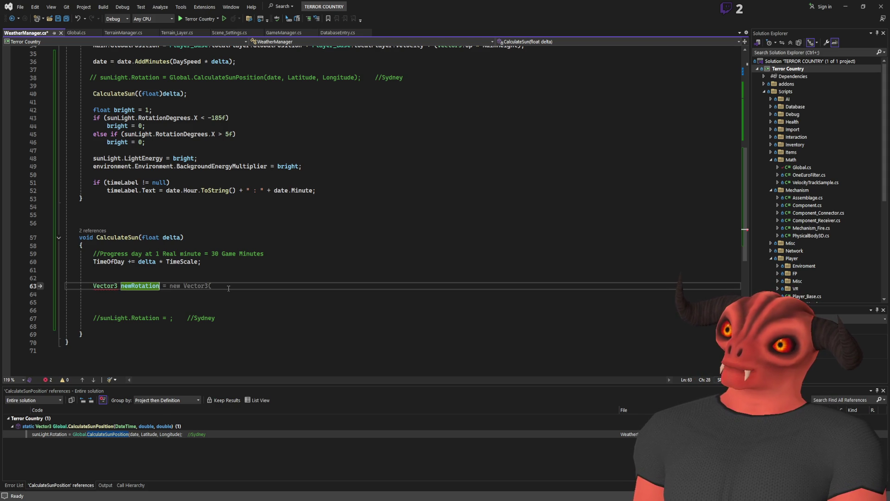
{"action": "key", "text": "Tab"}
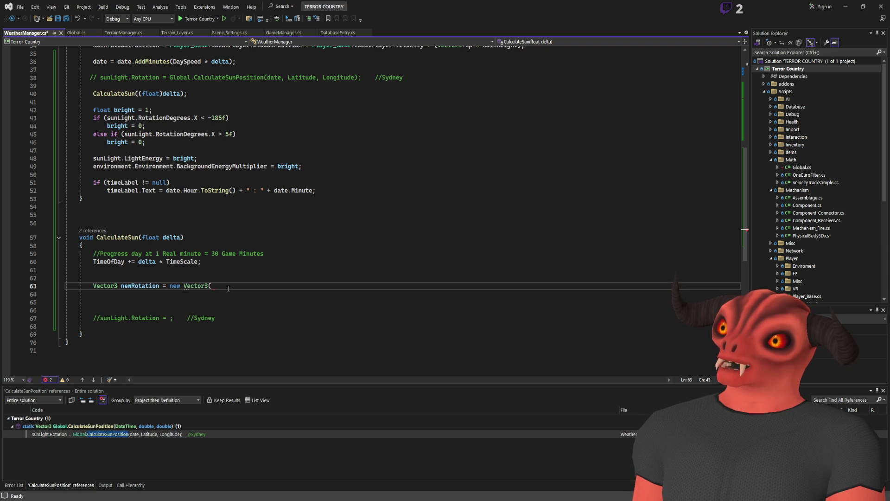
{"action": "key", "text": "Return"}
{"action": "type", "text": "{ }"}
{"action": "key", "text": "BackSpace"}
{"action": "key", "text": "BackSpace"}
{"action": "left_click_drag", "start_coordinate": [114, 294], "coordinate": [214, 285]}
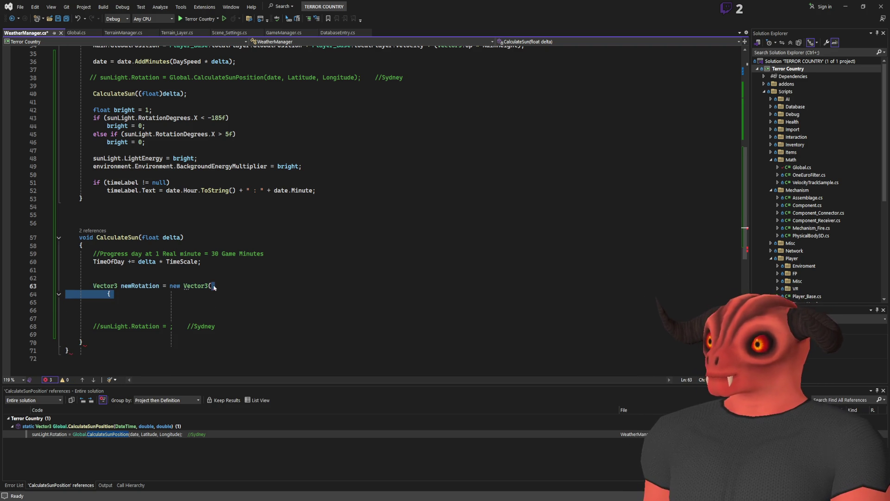
{"action": "type", "text": ");"}
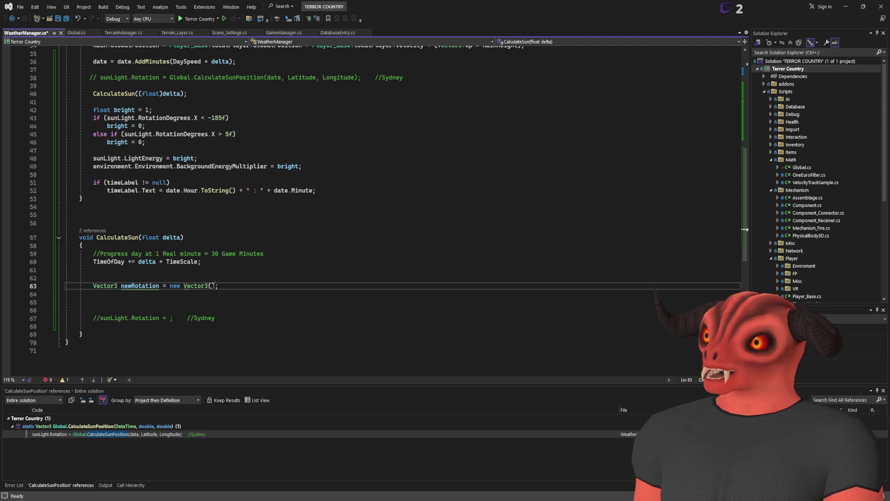
{"action": "type", "text": "0,0,0"}
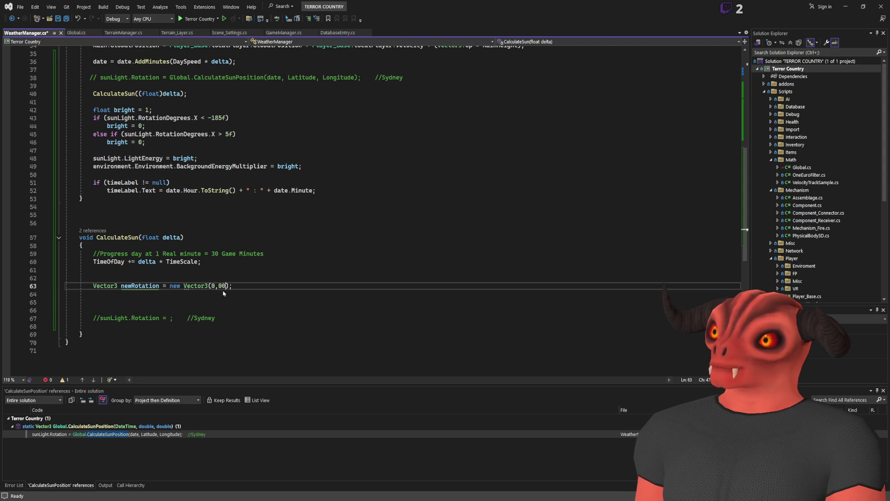
Step: Begin a 'newRotation.X =' assignment on a new line below the Vector3 declaration
{"action": "key", "text": "Return"}
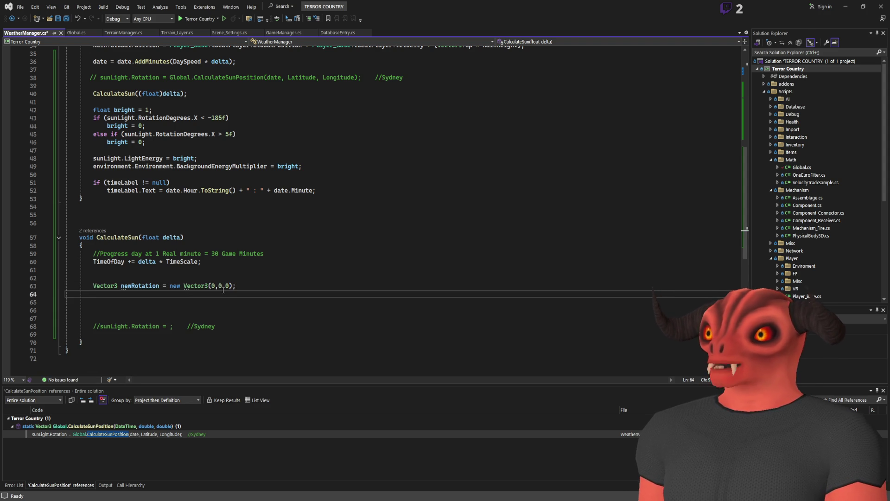
{"action": "key", "text": "Return"}
{"action": "type", "text": "newRotation.X ="}
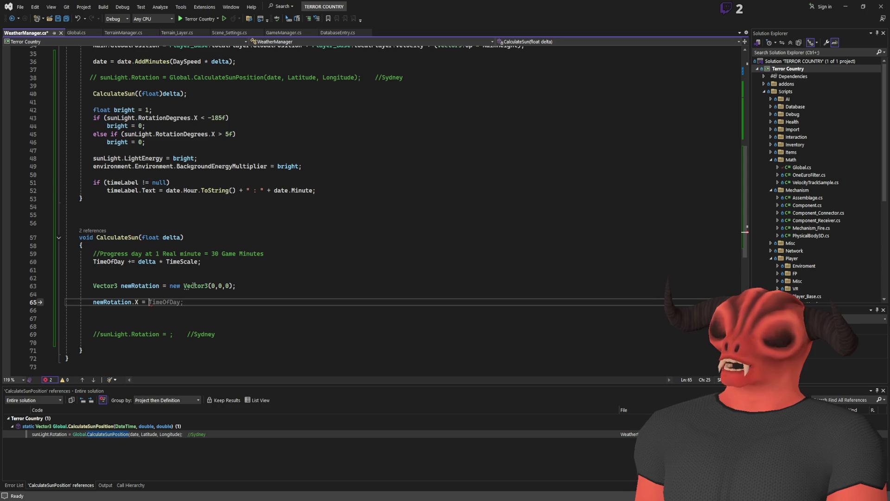
{"action": "key", "text": "alt+Tab"}
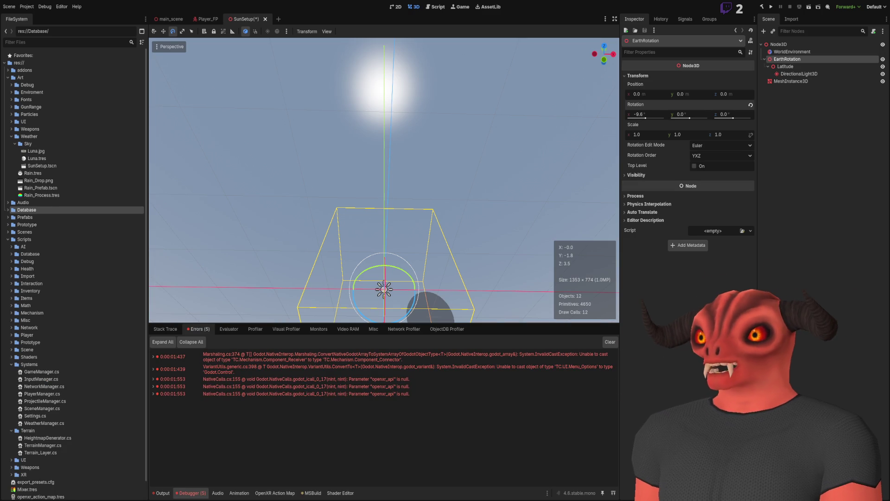
Step: Check the TimeOfDay and SecondsInDay field declarations near line 19, then return to CalculateSun
{"action": "key", "text": "alt+Tab"}
{"action": "left_click", "coordinate": [101, 265]}
{"action": "scroll", "coordinate": [101, 266], "scroll_direction": "up", "scroll_amount": 11}
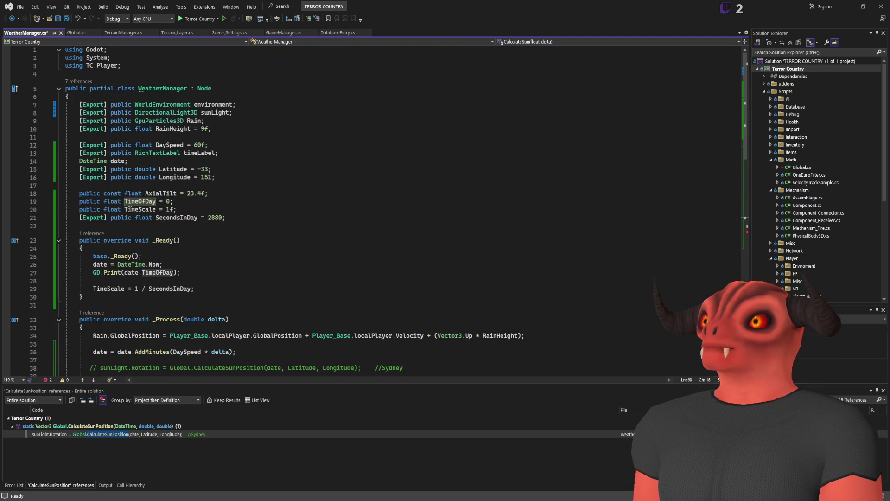
{"action": "left_click", "coordinate": [131, 209]}
{"action": "left_click", "coordinate": [172, 218]}
{"action": "left_click", "coordinate": [134, 201]}
{"action": "double_click", "coordinate": [135, 200]}
{"action": "scroll", "coordinate": [137, 204], "scroll_direction": "down", "scroll_amount": 15}
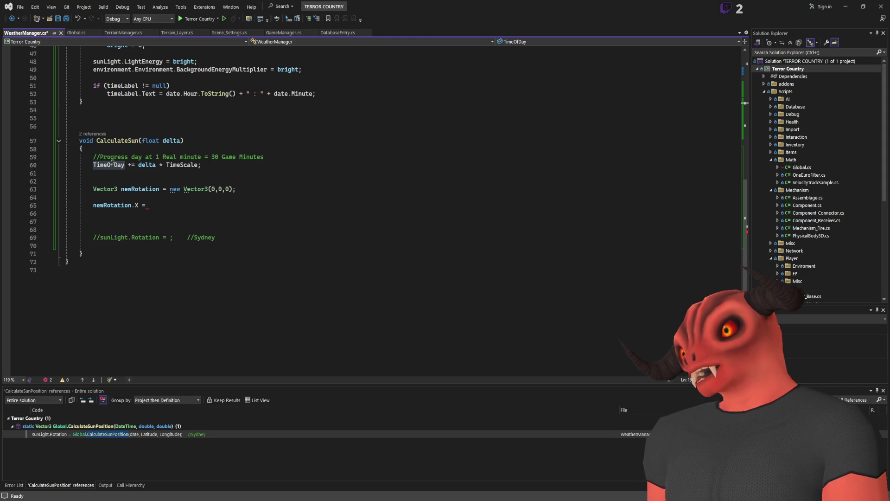
{"action": "scroll", "coordinate": [239, 217], "scroll_direction": "up", "scroll_amount": 4}
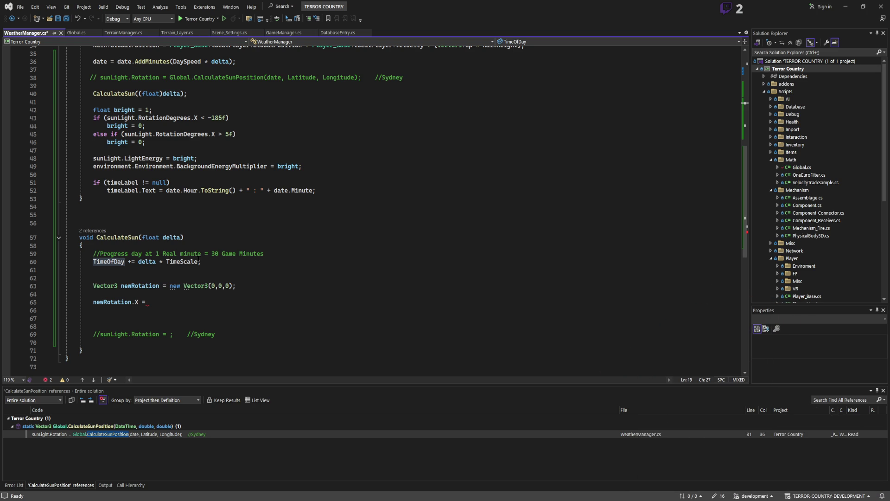
{"action": "scroll", "coordinate": [214, 265], "scroll_direction": "down", "scroll_amount": 4}
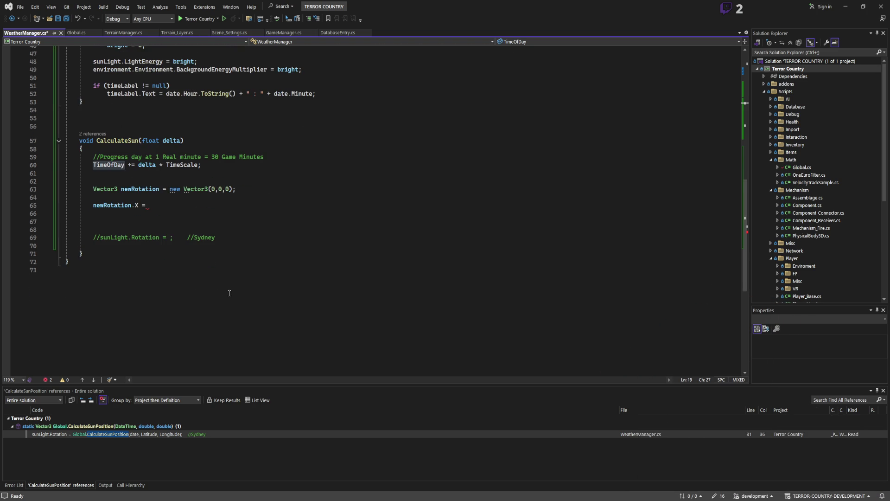
Step: Assign Mathf.Lerp( to newRotation.X on line 65 using IntelliSense
{"action": "left_click", "coordinate": [182, 214]}
{"action": "left_click", "coordinate": [182, 208]}
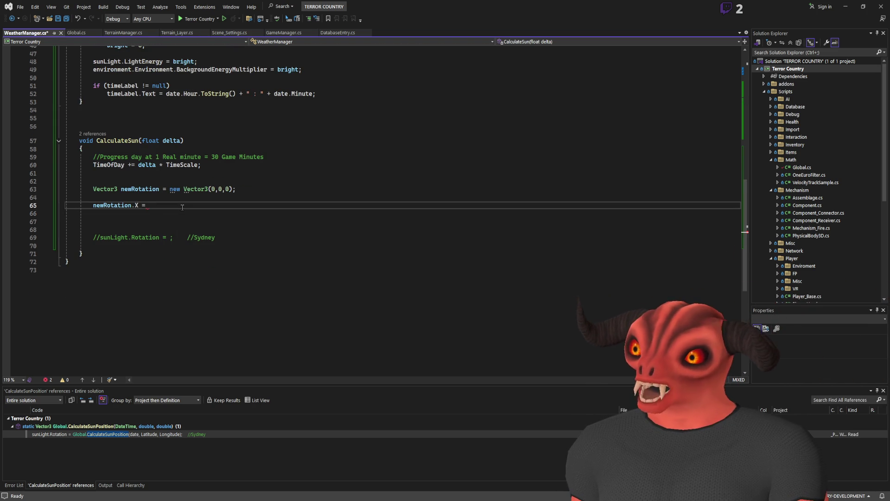
{"action": "type", "text": "Mathf."}
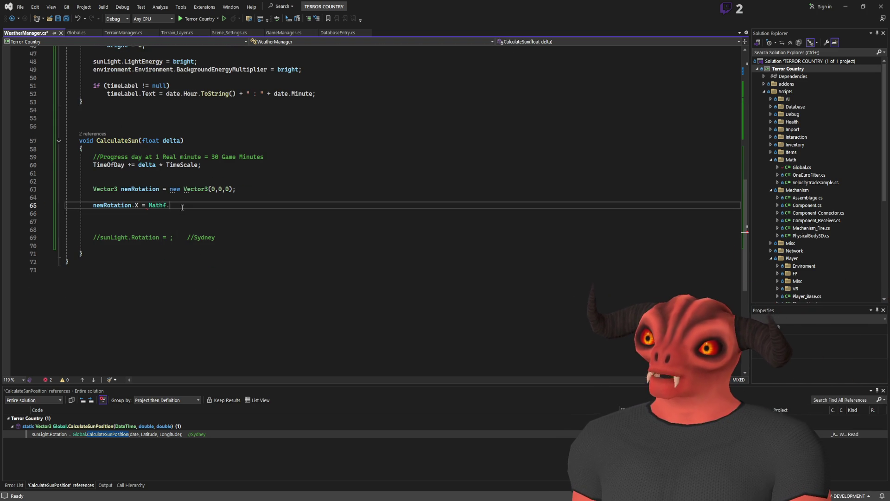
{"action": "type", "text": "lerp"}
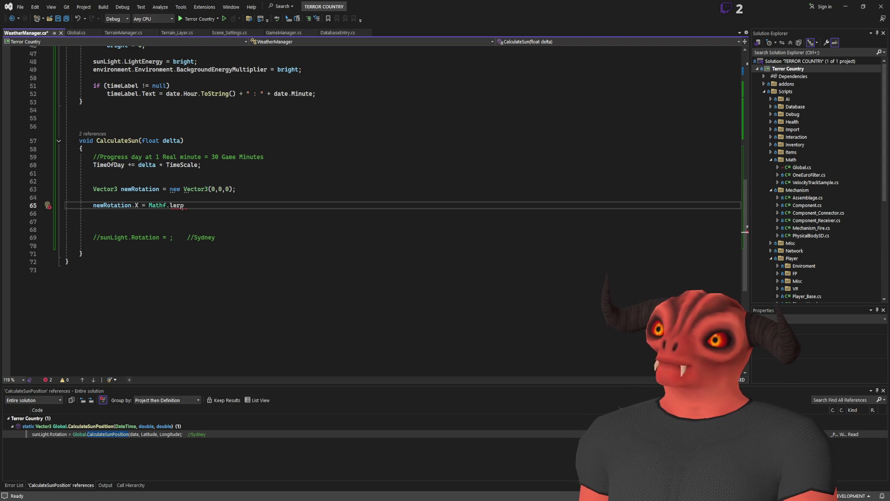
{"action": "key", "text": "Tab"}
{"action": "type", "text": "("}
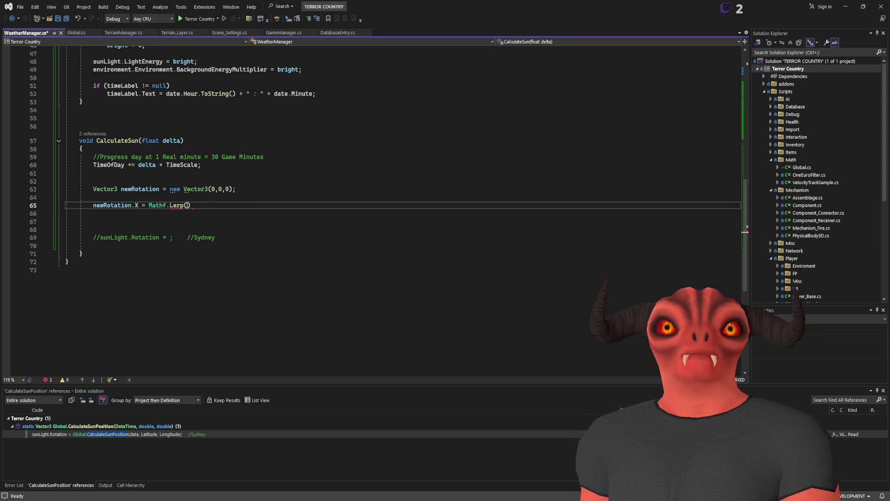
Step: After checking the Godot scene, end the Lerp statement with a semicolon and start a new line
{"action": "key", "text": "alt+Tab"}
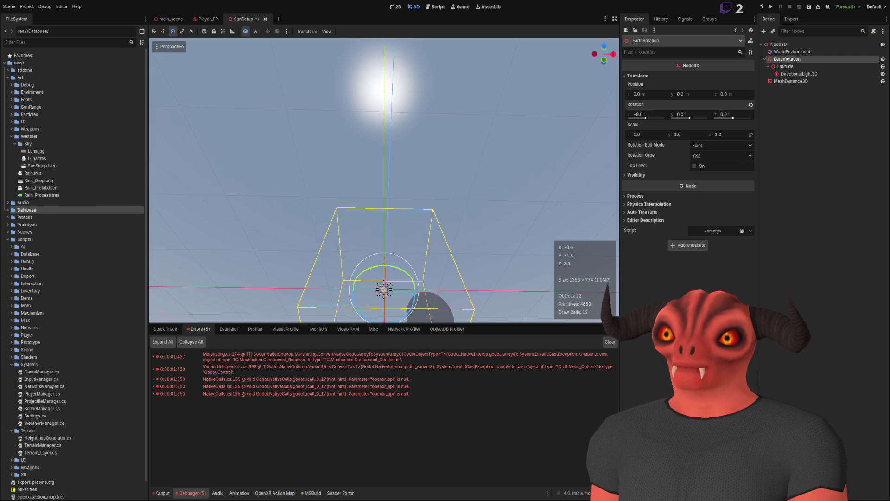
{"action": "key", "text": "alt+Tab"}
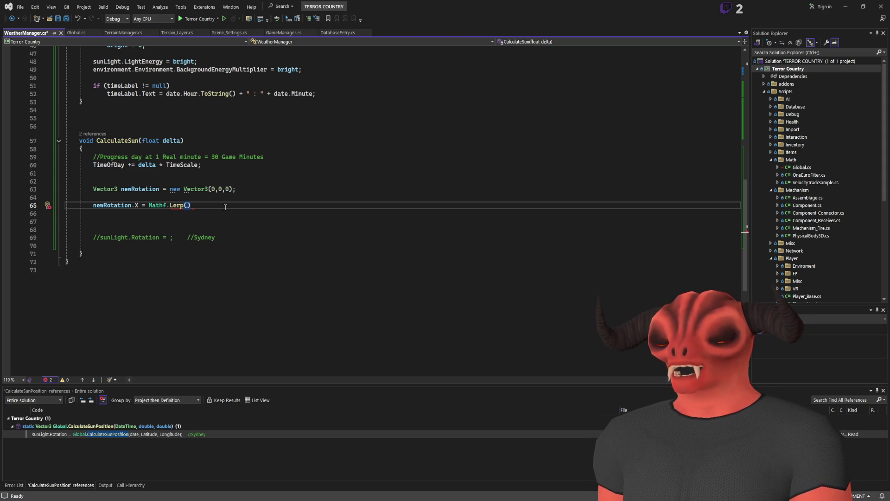
{"action": "key", "text": "alt+Tab"}
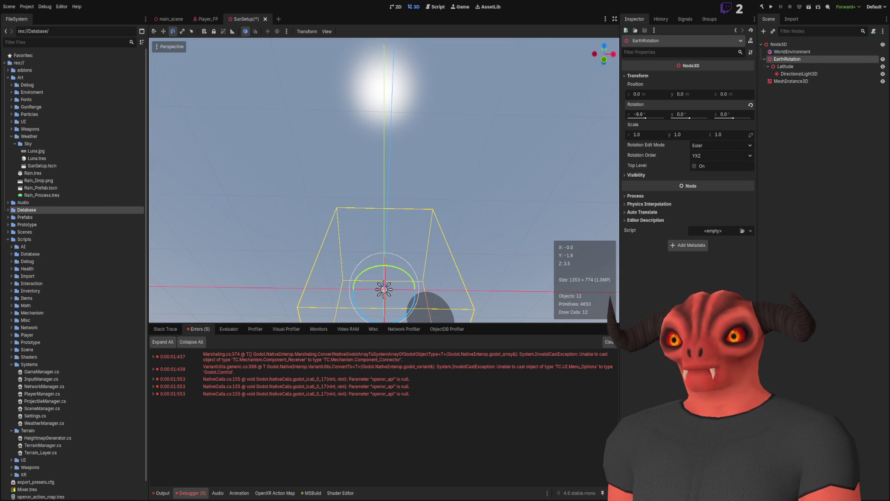
{"action": "key", "text": "alt+Tab"}
{"action": "type", "text": ";"}
{"action": "key", "text": "Return"}
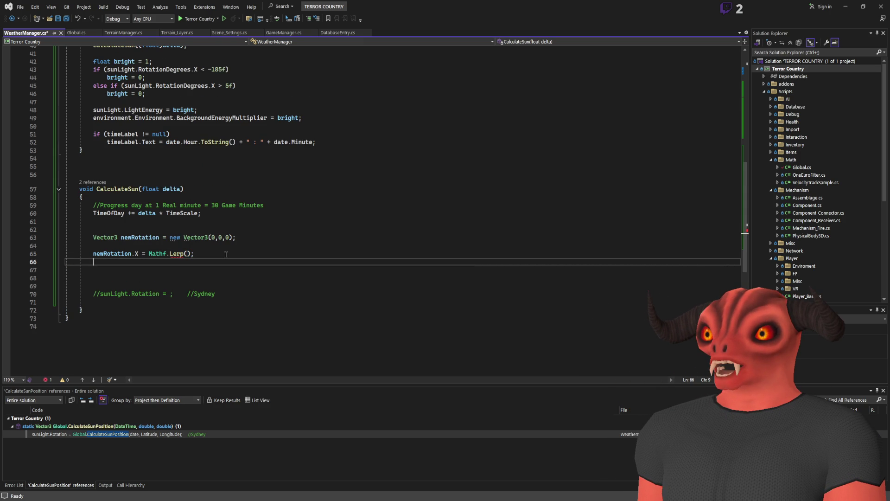
{"action": "key", "text": "alt+Tab"}
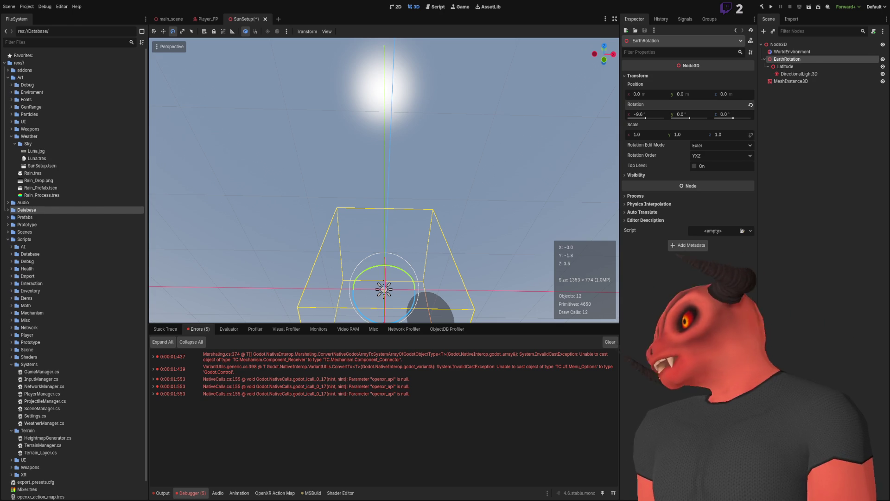
Step: Orbit the 3D view around the sun rig and select the EarthRotation node
{"action": "key", "text": "alt+Tab"}
{"action": "key", "text": "alt+Tab"}
{"action": "mouse_move", "coordinate": [530, 250]}
{"action": "left_mouse_down"}
{"action": "mouse_move", "coordinate": [447, 132]}
{"action": "mouse_move", "coordinate": [527, 117]}
{"action": "mouse_move", "coordinate": [513, 211]}
{"action": "mouse_move", "coordinate": [491, 194]}
{"action": "mouse_move", "coordinate": [460, 231]}
{"action": "mouse_move", "coordinate": [433, 232]}
{"action": "mouse_move", "coordinate": [457, 238]}
{"action": "left_mouse_up"}
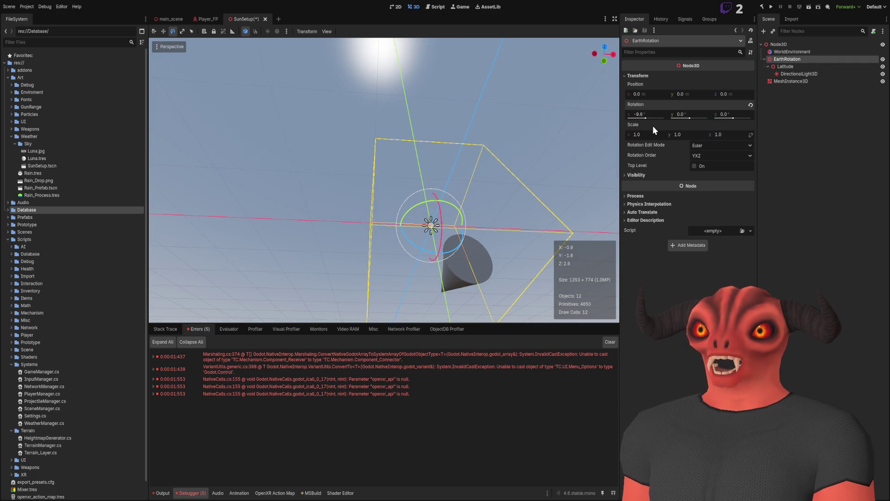
{"action": "left_click", "coordinate": [822, 93]}
{"action": "left_click", "coordinate": [804, 59]}
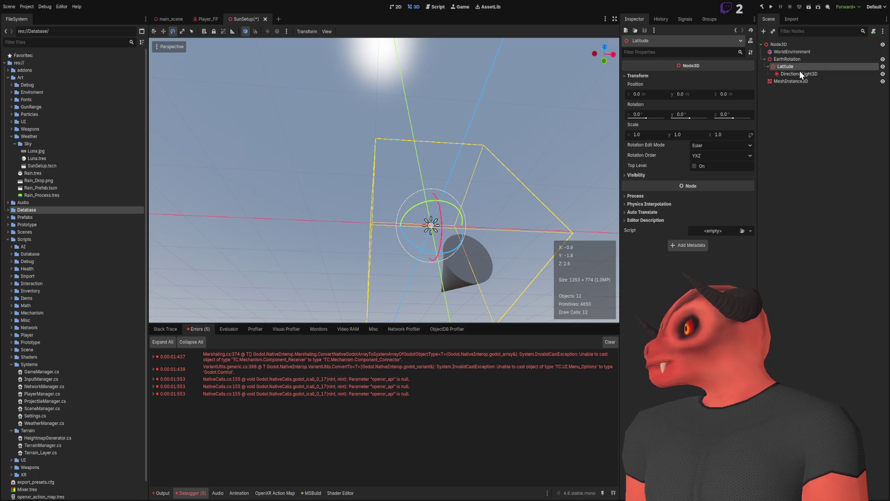
{"action": "left_click", "coordinate": [817, 54]}
{"action": "left_click", "coordinate": [817, 57]}
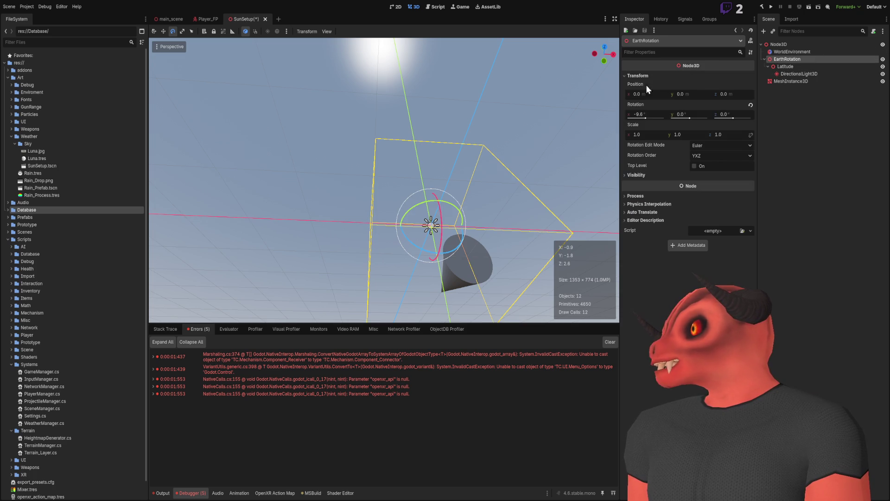
Step: Change EarthRotation's X rotation in the Inspector from -9.6 to -33
{"action": "left_click", "coordinate": [656, 114]}
{"action": "key", "text": "BackSpace"}
{"action": "key", "text": "BackSpace"}
{"action": "key", "text": "BackSpace"}
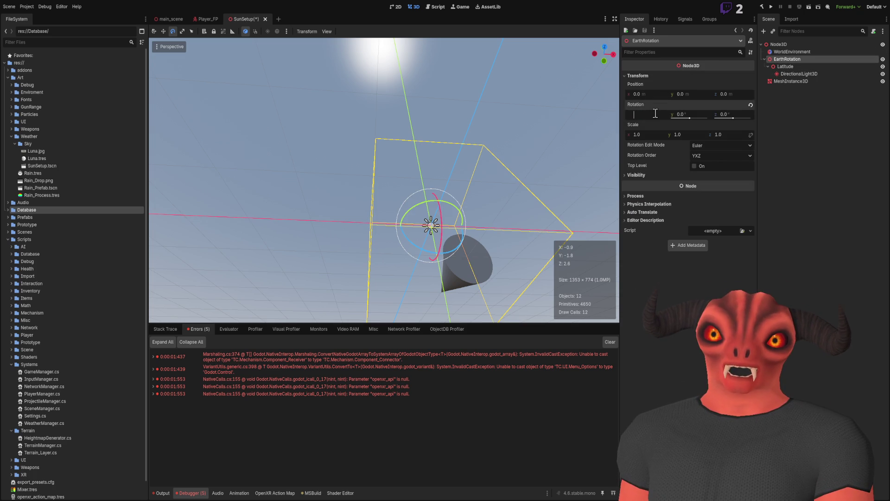
{"action": "type", "text": "-33"}
{"action": "key", "text": "Return"}
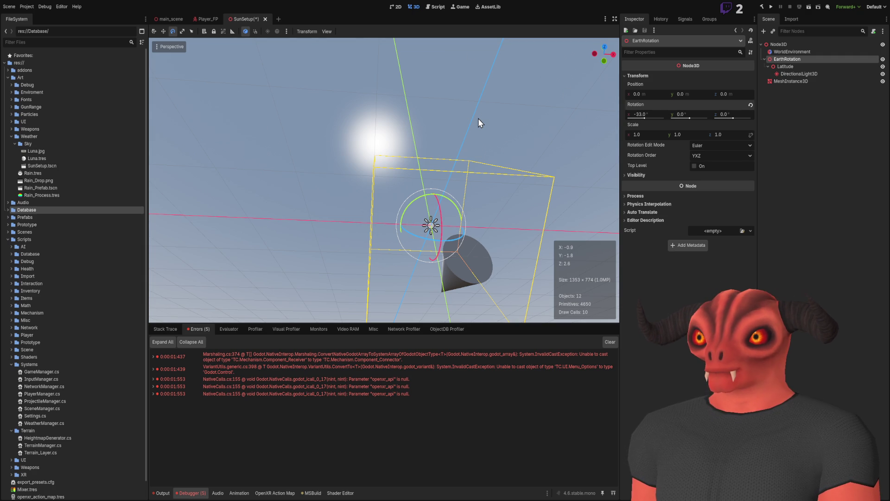
{"action": "left_click", "coordinate": [645, 114]}
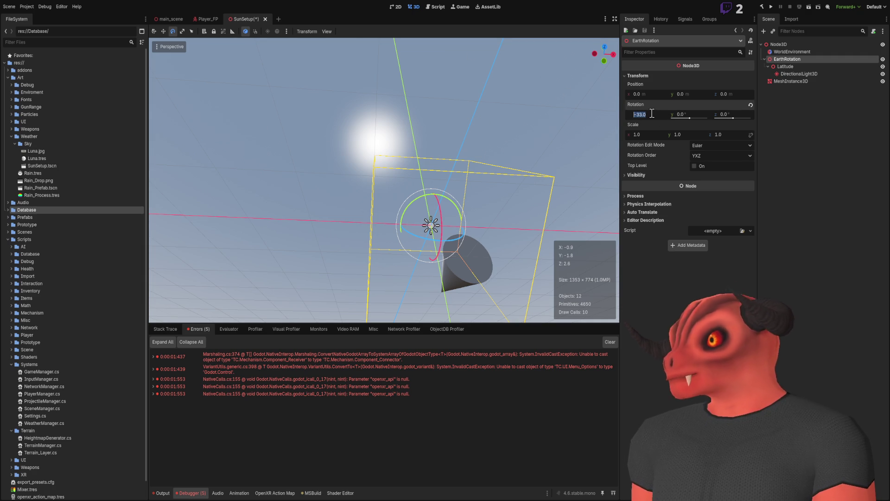